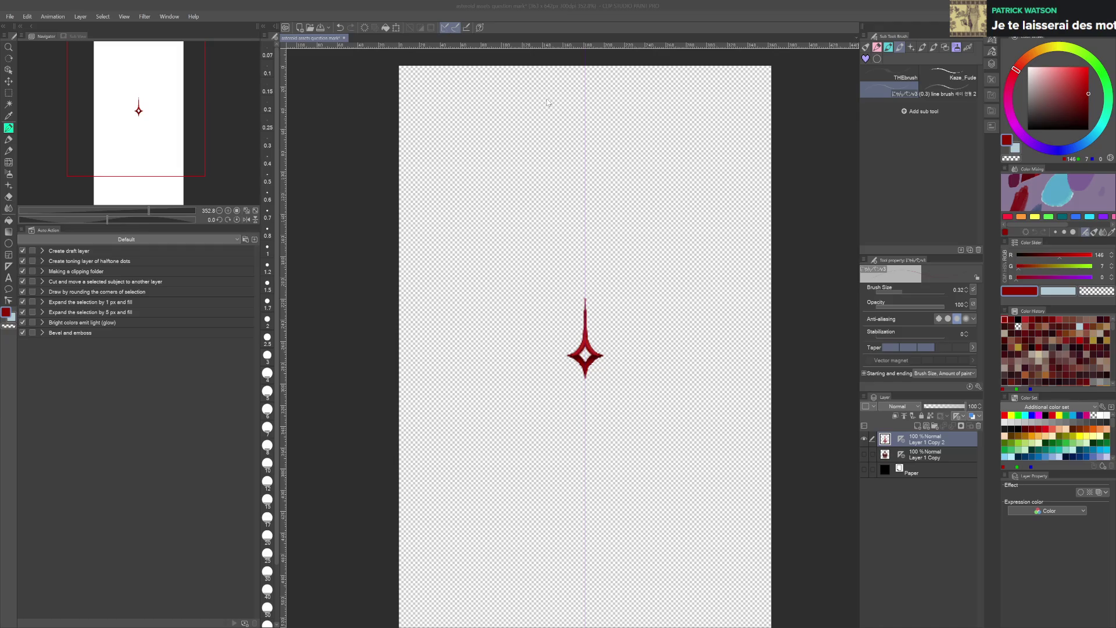
# - Show the Layer 1 Copy red creature artwork and save the Clip Studio Paint file
pyautogui.hotkey('ctrl', 's')
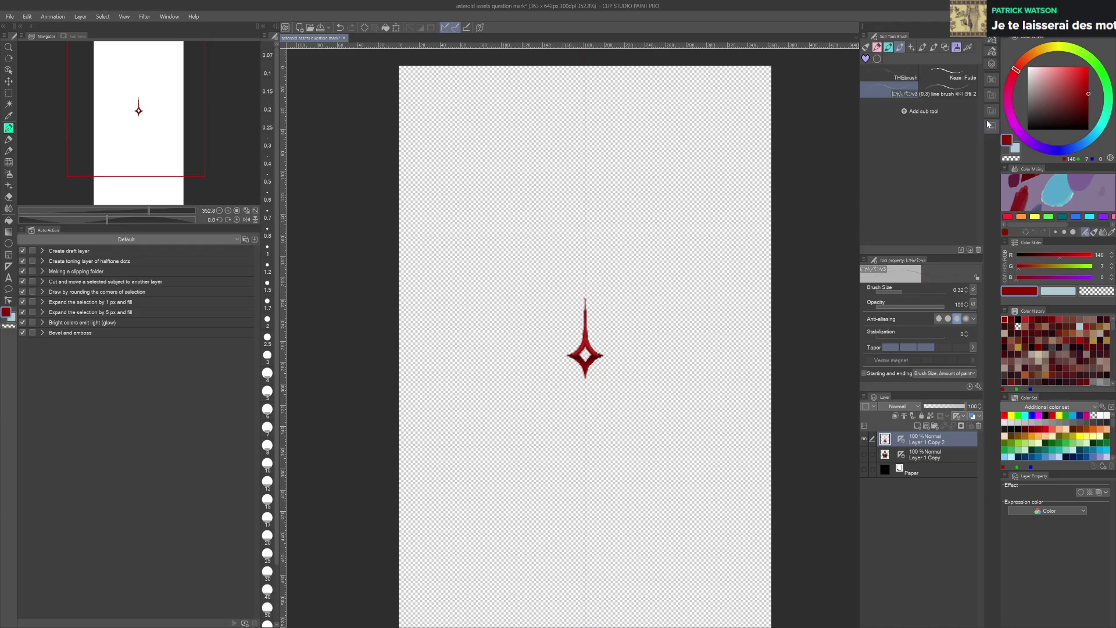
pyautogui.click(864, 454)
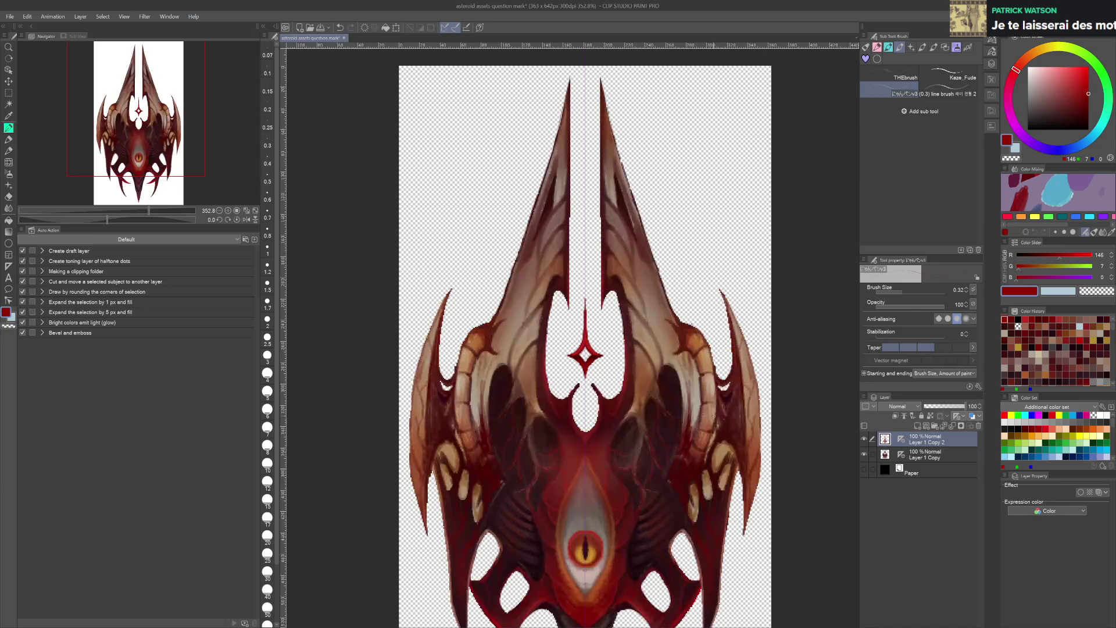
pyautogui.hotkey('ctrl', 's')
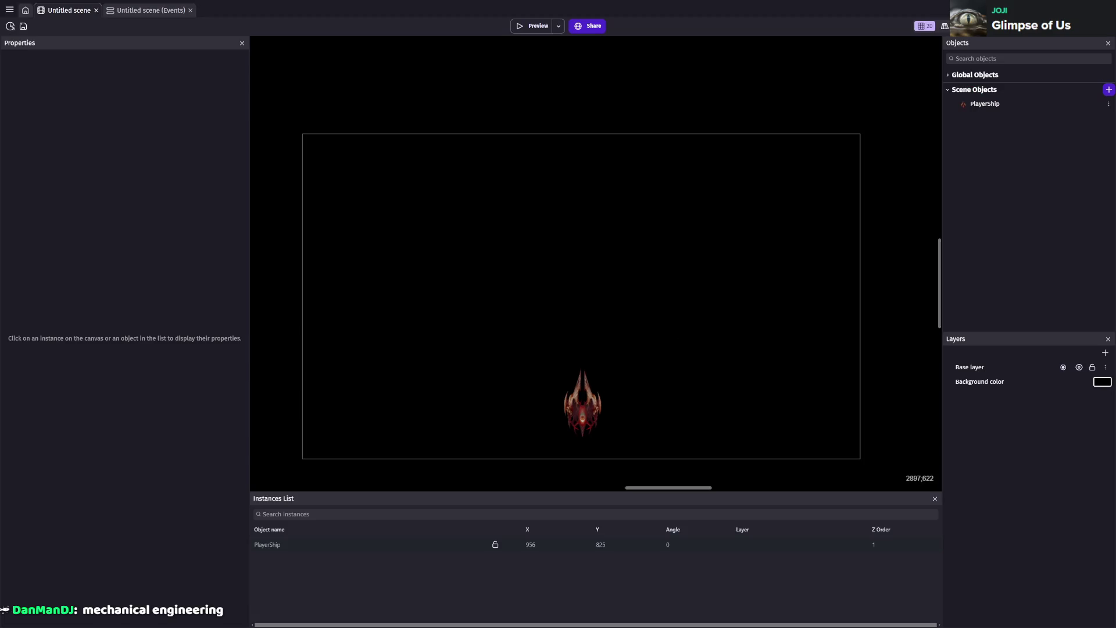
# - Open the New object dialog from the Scene Objects + button
pyautogui.click(1108, 89)
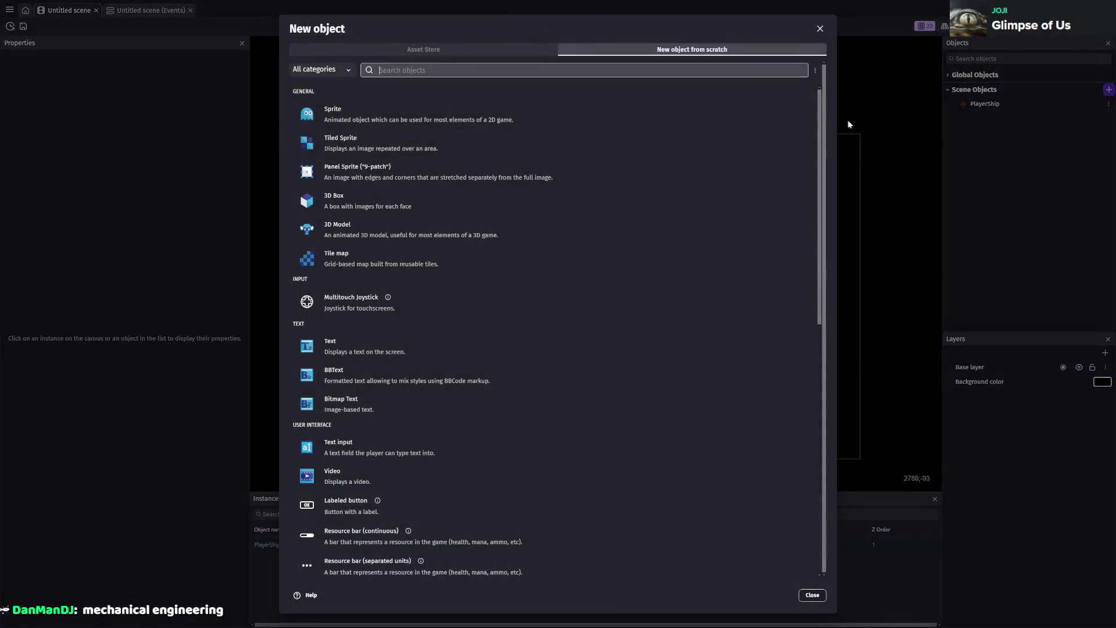
# - Create a Sprite object named Bullet with the red star image and drop one above the ship
pyautogui.click(366, 107)
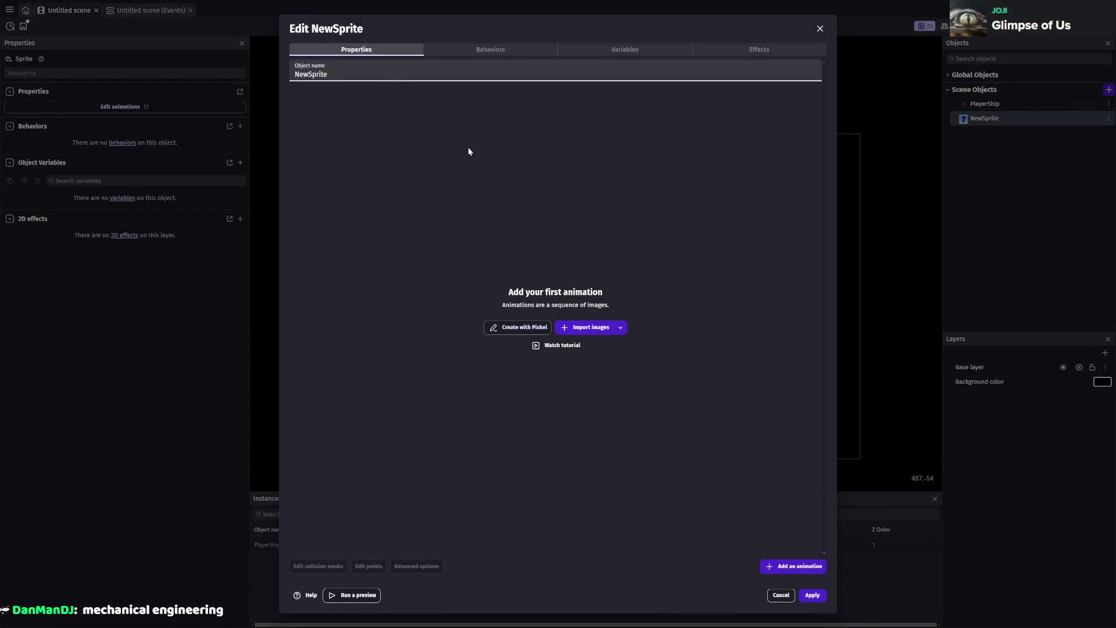
pyautogui.hotkey('ctrl', 'a')
pyautogui.write('Bullet')
pyautogui.click(351, 175)
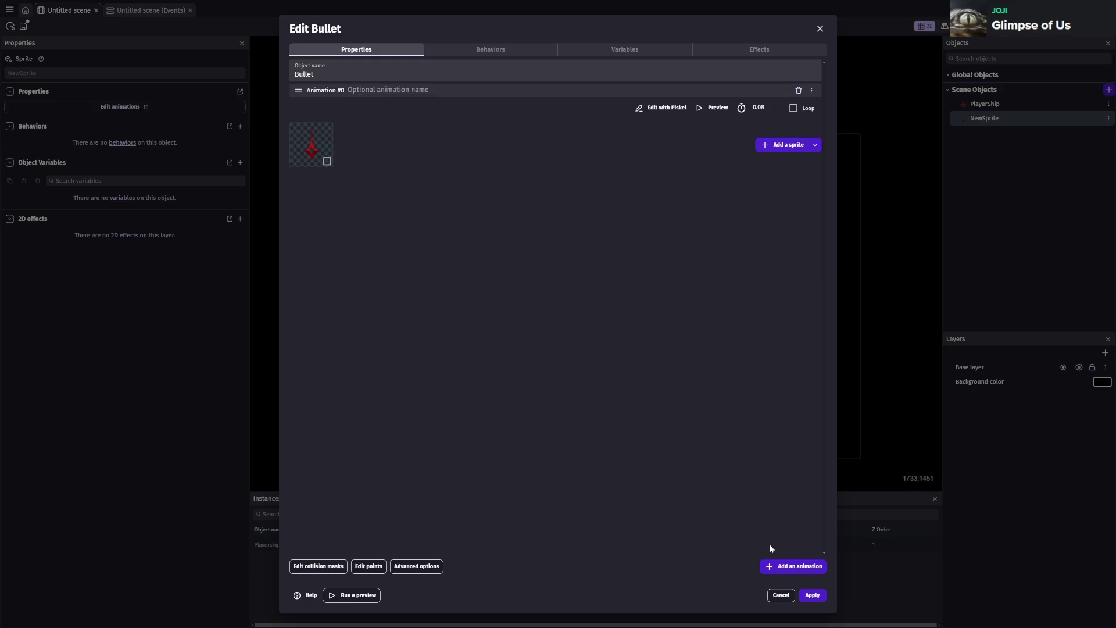
pyautogui.click(812, 594)
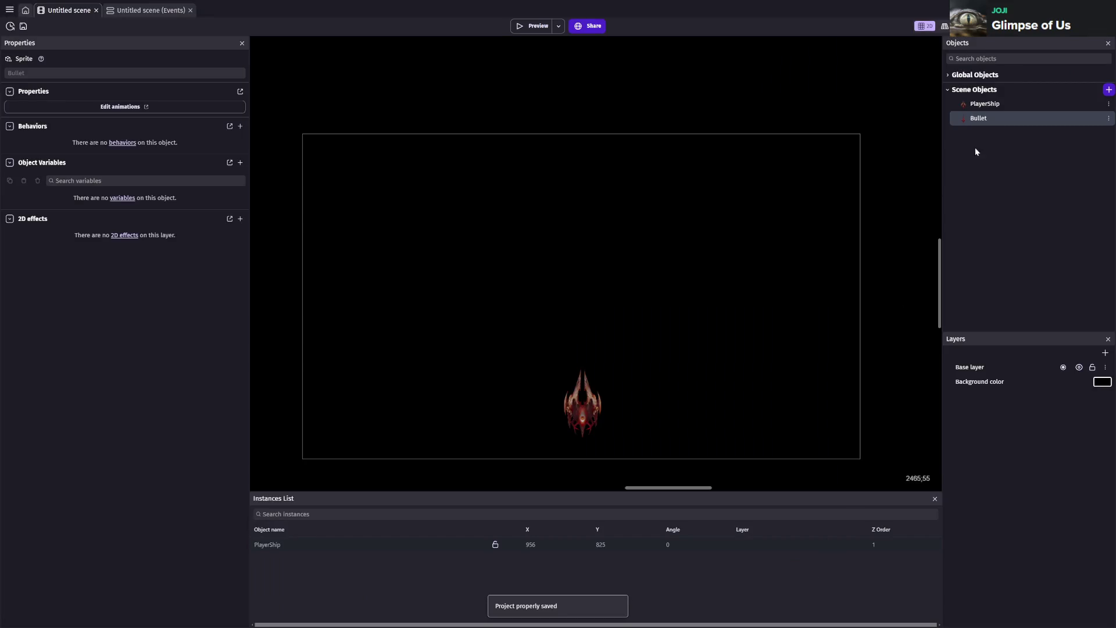
pyautogui.moveTo(988, 123)
pyautogui.mouseDown()
pyautogui.moveTo(653, 215)
pyautogui.moveTo(571, 412)
pyautogui.moveTo(572, 353)
pyautogui.mouseUp()
# - Save the project, then select and delete the placed Bullet instance
pyautogui.scroll(1, 686, 267)
pyautogui.click(689, 351)
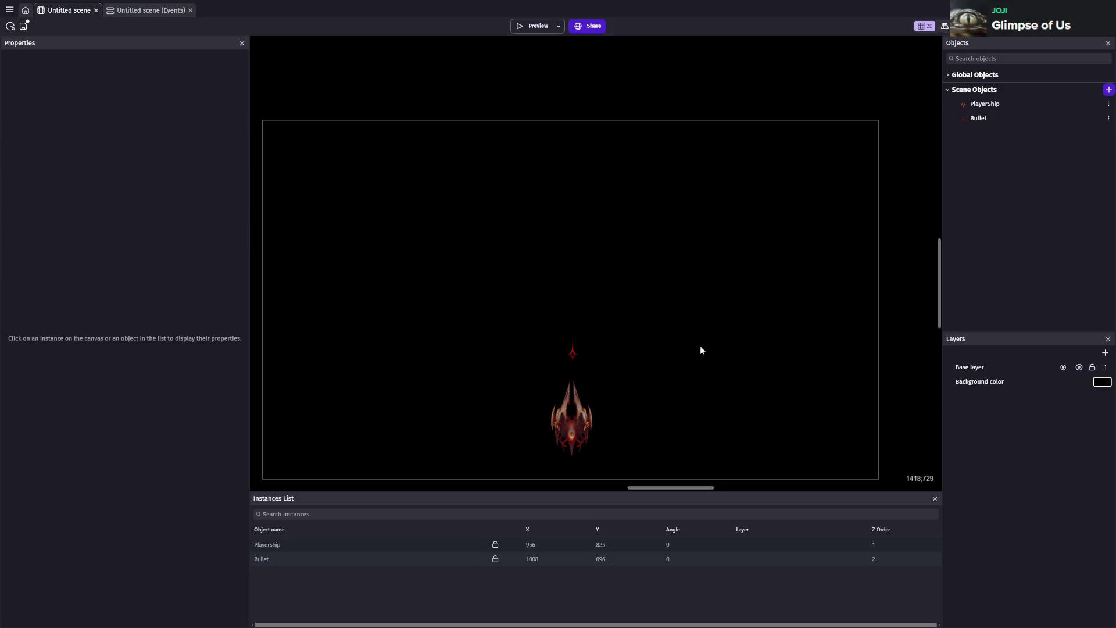
pyautogui.hotkey('ctrl', 's')
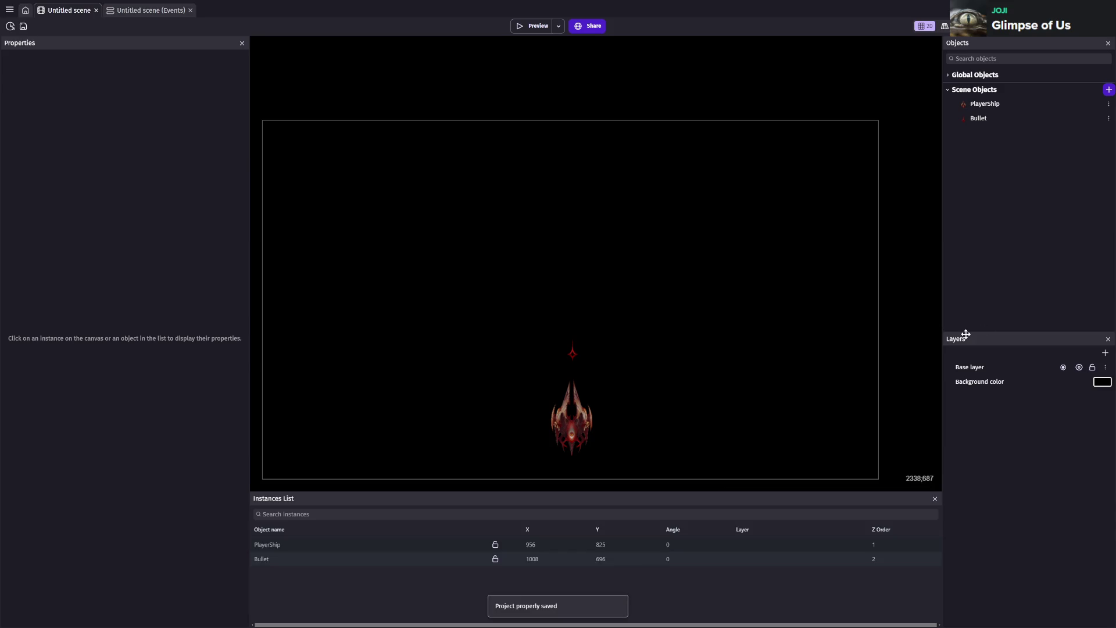
pyautogui.click(572, 349)
pyautogui.press('Delete')
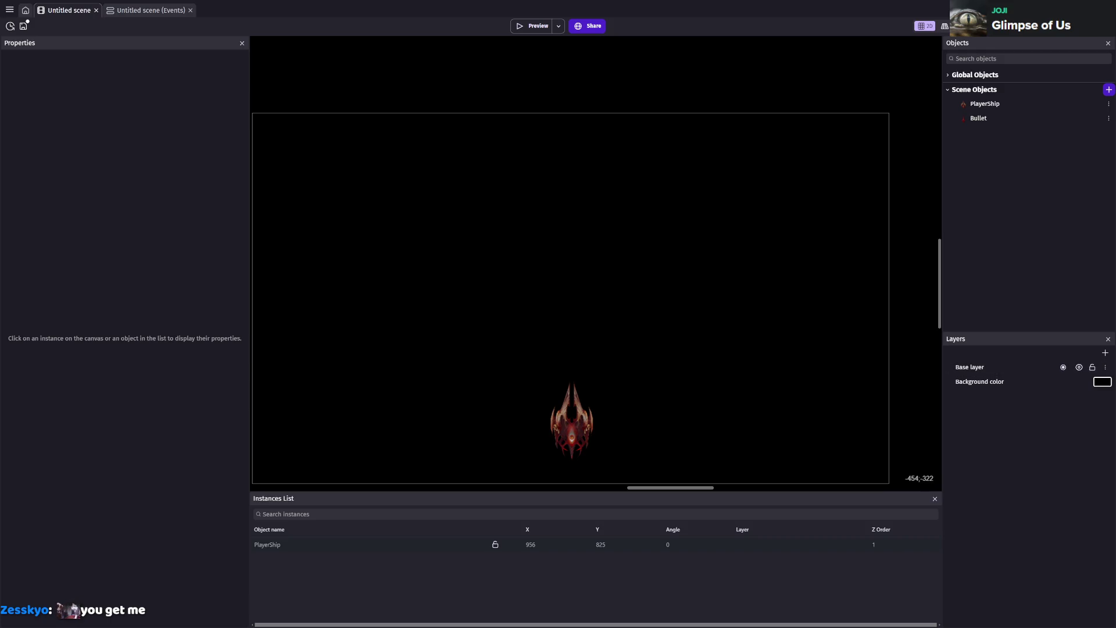
# - Switch to the 'Untitled scene (Events)' sheet
pyautogui.click(148, 10)
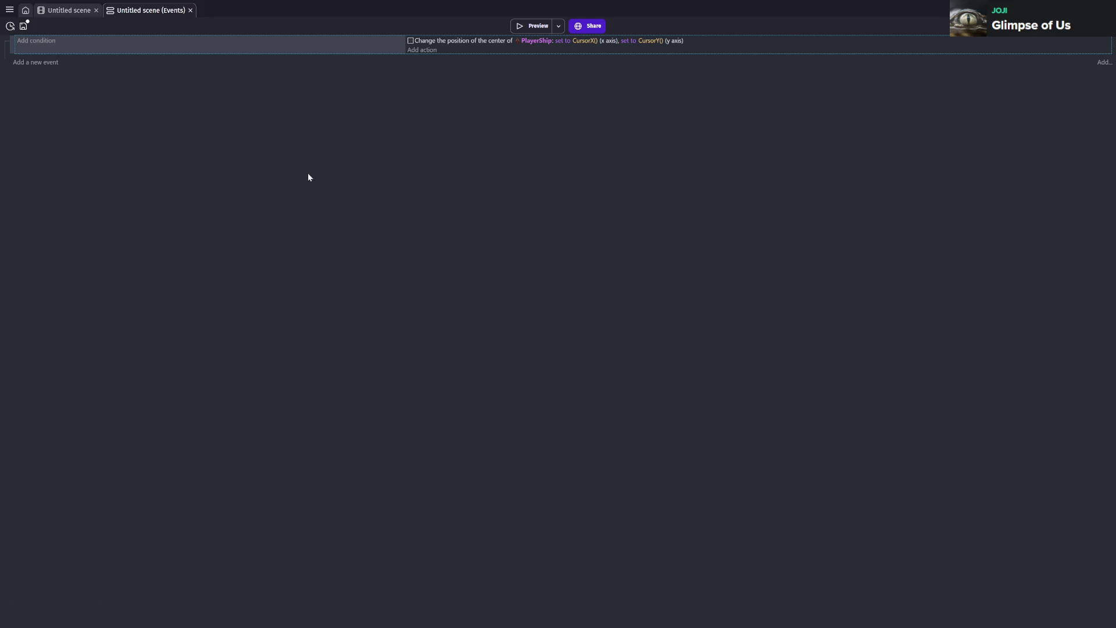
# - Add a new event with the 'Mouse button pressed or touch held' condition
pyautogui.click(50, 63)
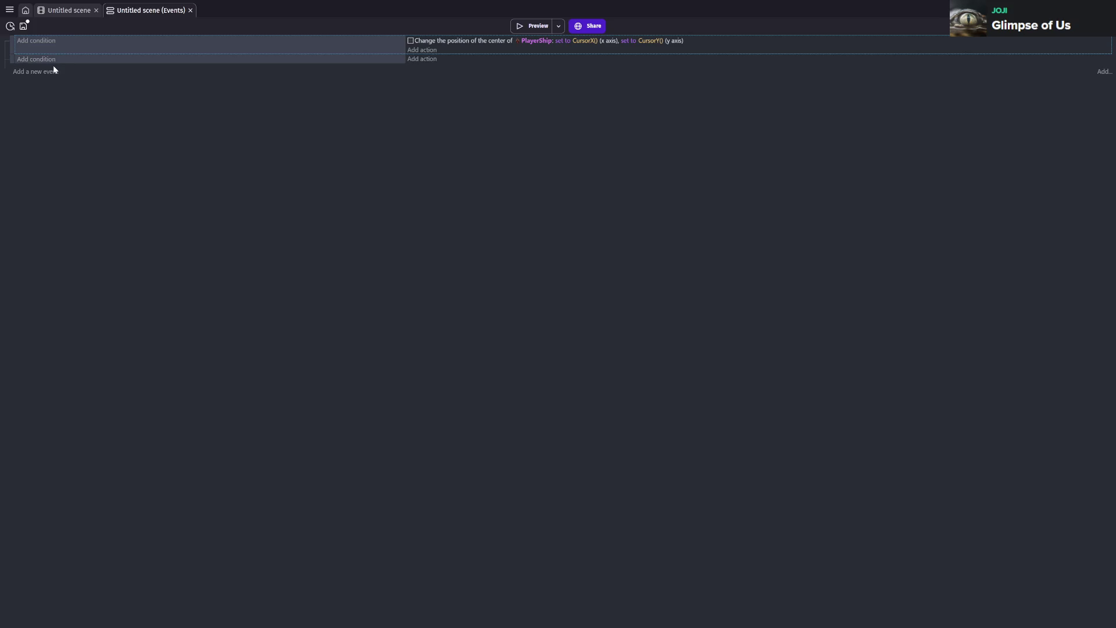
pyautogui.click(45, 58)
pyautogui.write('mouse')
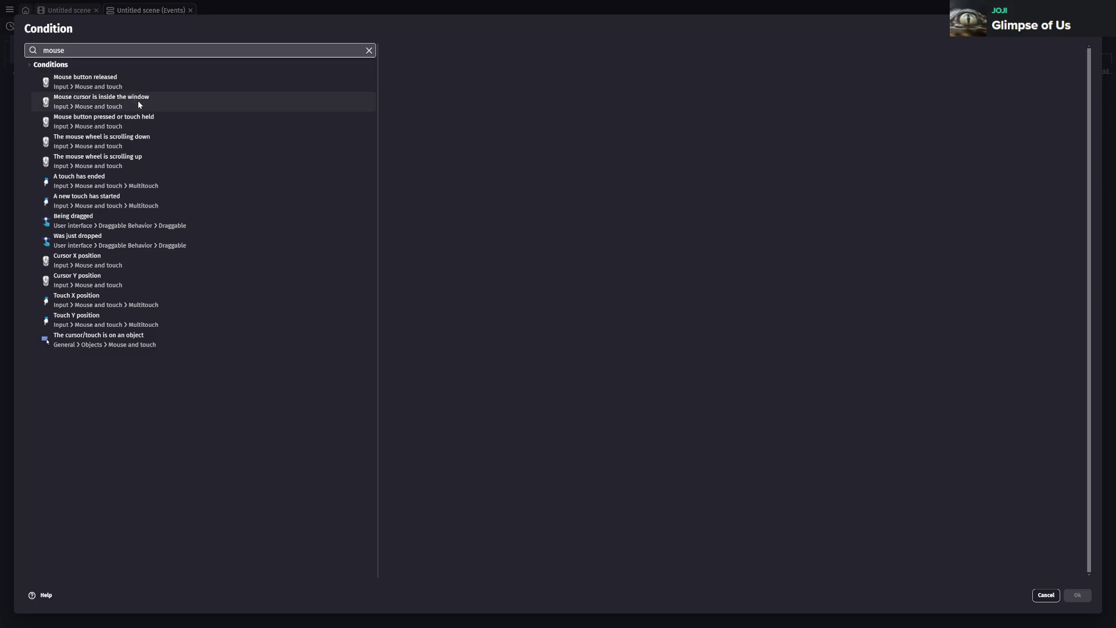
pyautogui.write(' pressed')
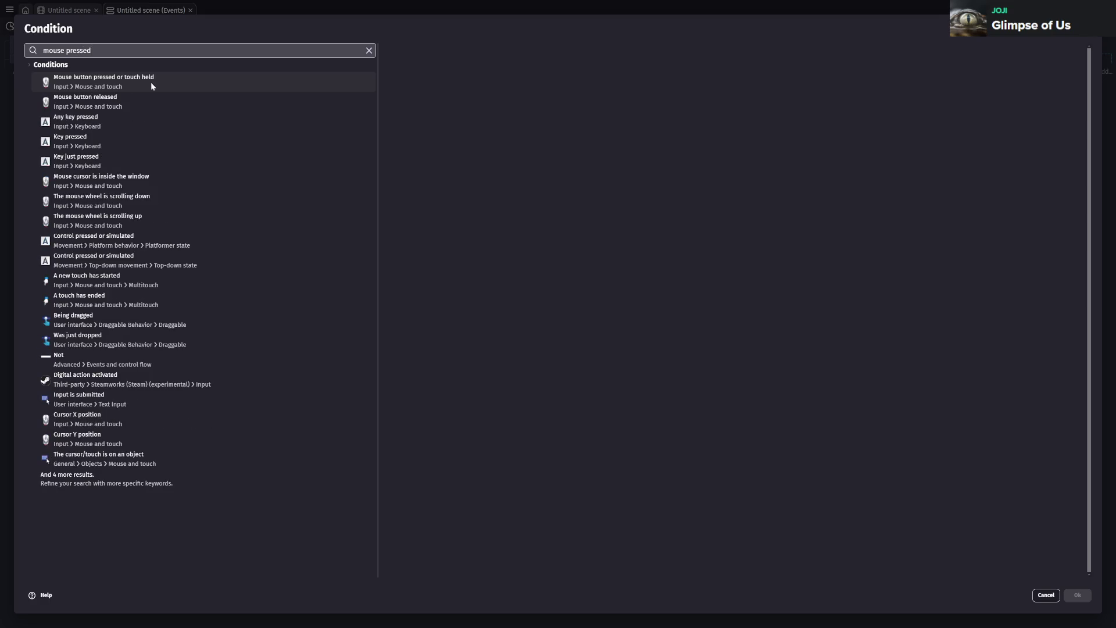
pyautogui.click(151, 82)
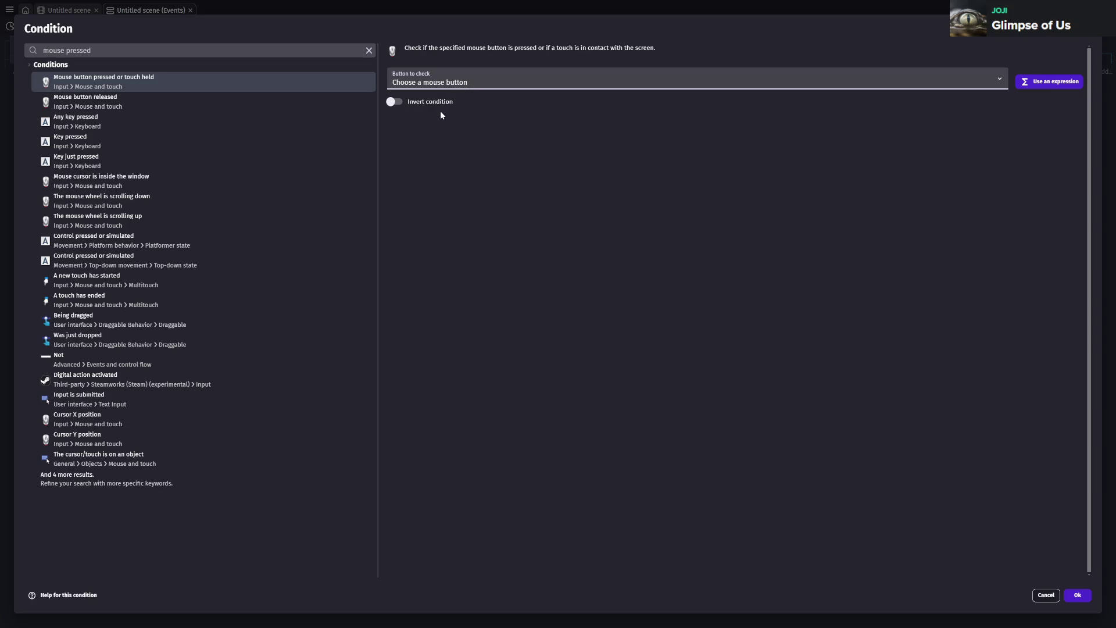
pyautogui.click(1077, 595)
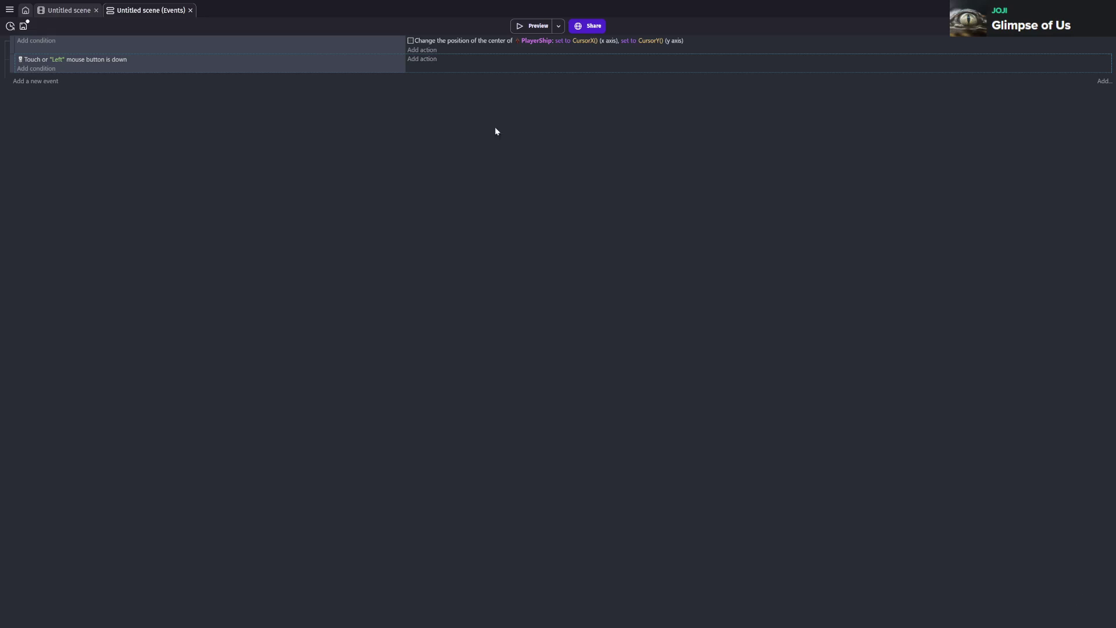
pyautogui.click(417, 61)
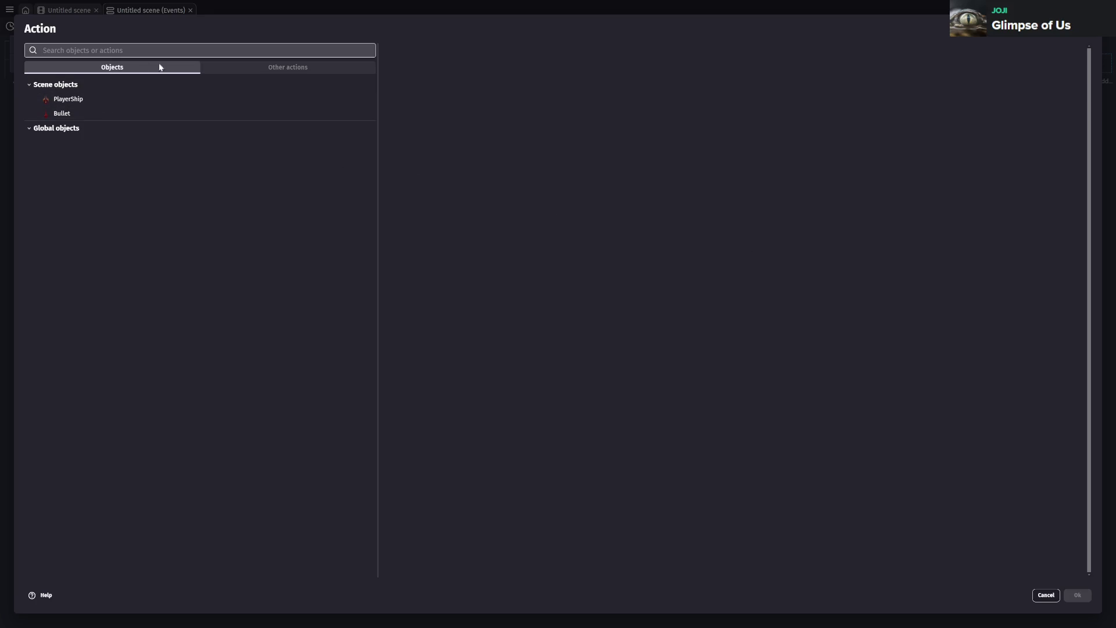
# - Pick Bullet's Create an object action and set its X position to PlayerShip.X()
pyautogui.click(61, 113)
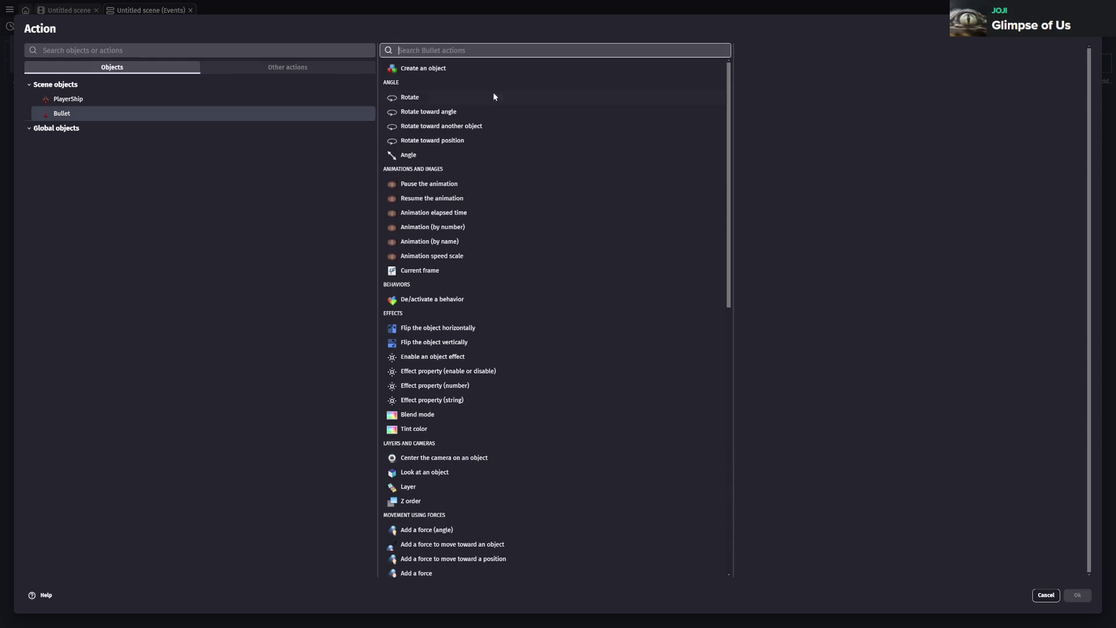
pyautogui.click(443, 68)
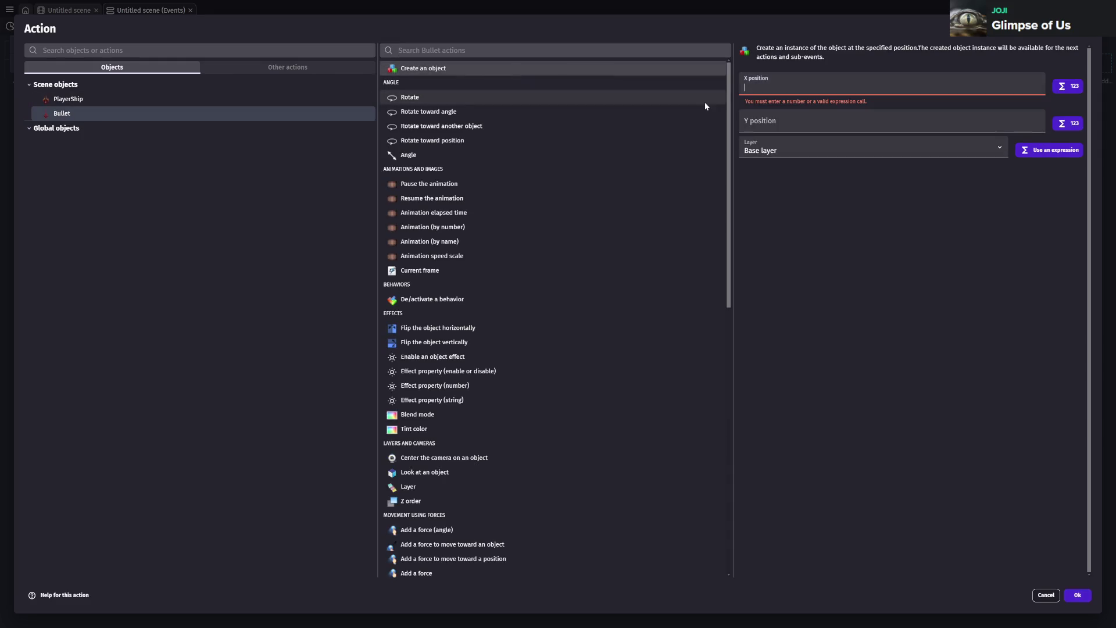
pyautogui.click(806, 88)
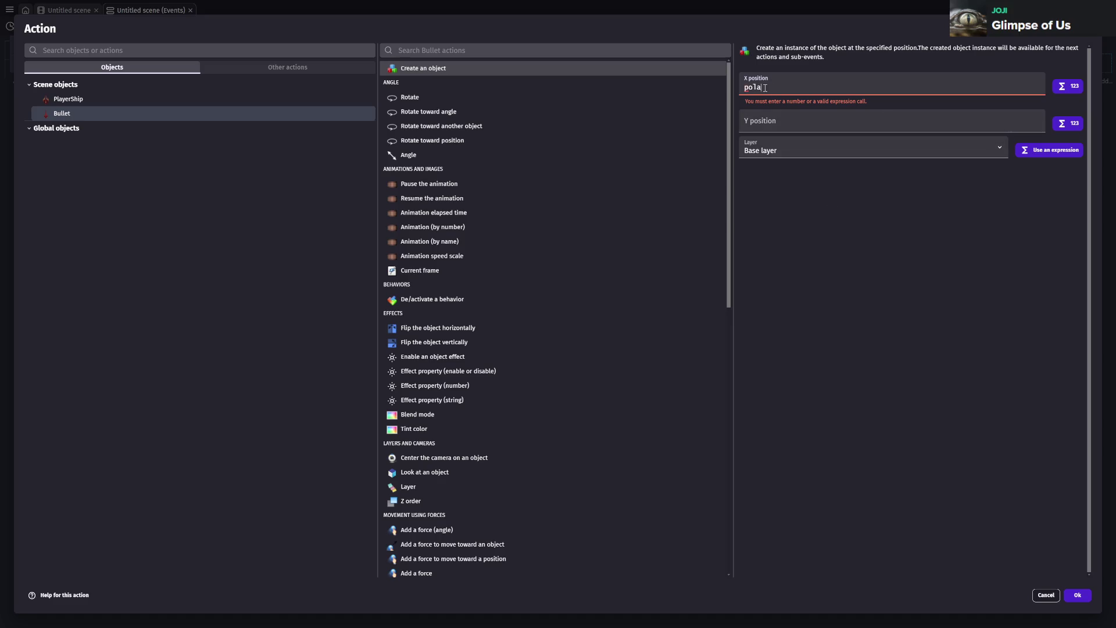
pyautogui.write('player')
pyautogui.press('BackSpace')
pyautogui.press('BackSpace')
pyautogui.press('BackSpace')
pyautogui.write('Player')
pyautogui.click(782, 98)
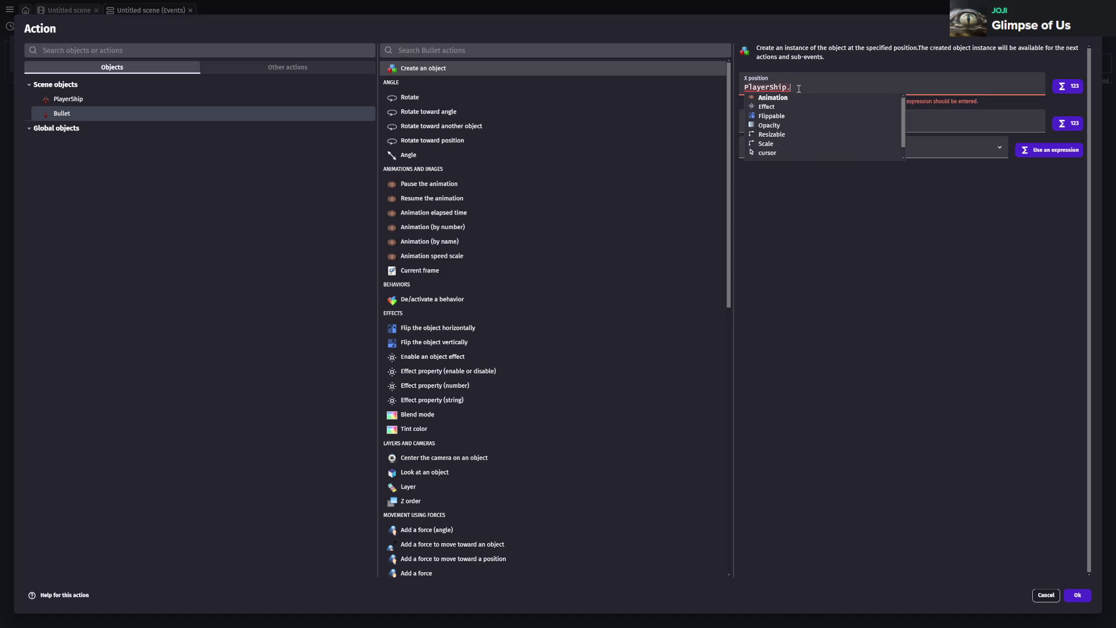
pyautogui.write('X()')
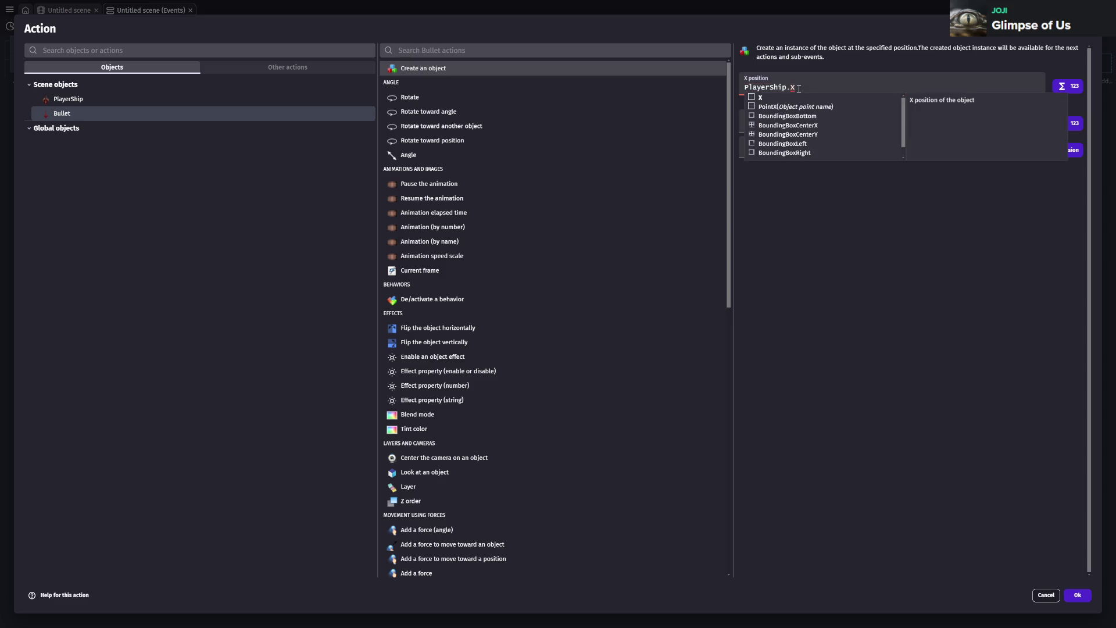
# - Set the Y position to PlayerShip.Y() and confirm the create-Bullet action
pyautogui.click(819, 117)
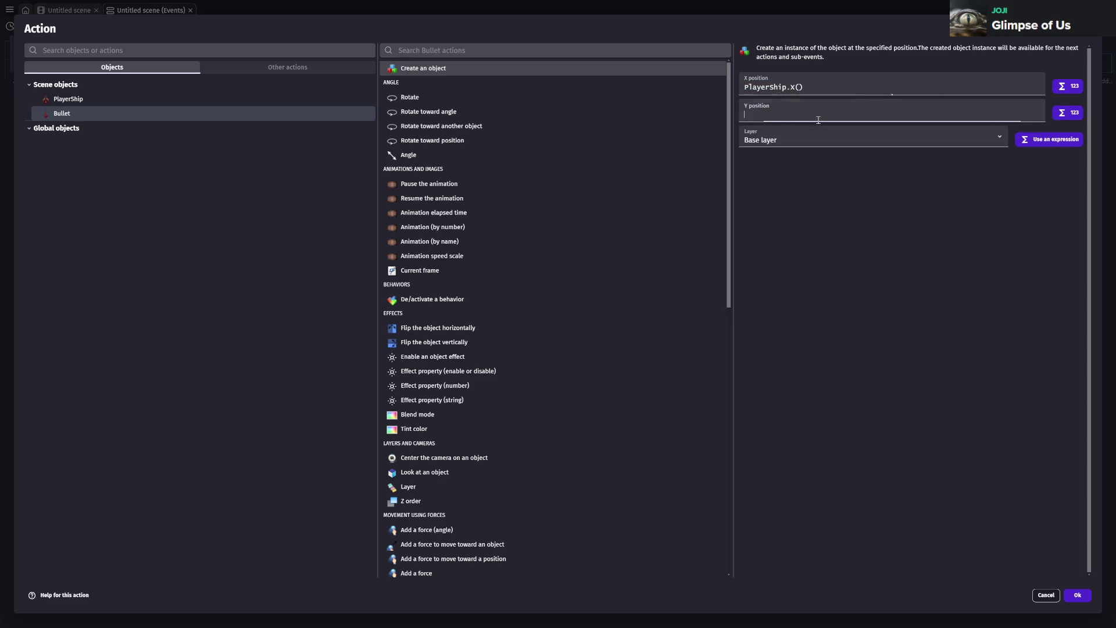
pyautogui.write('Playershi')
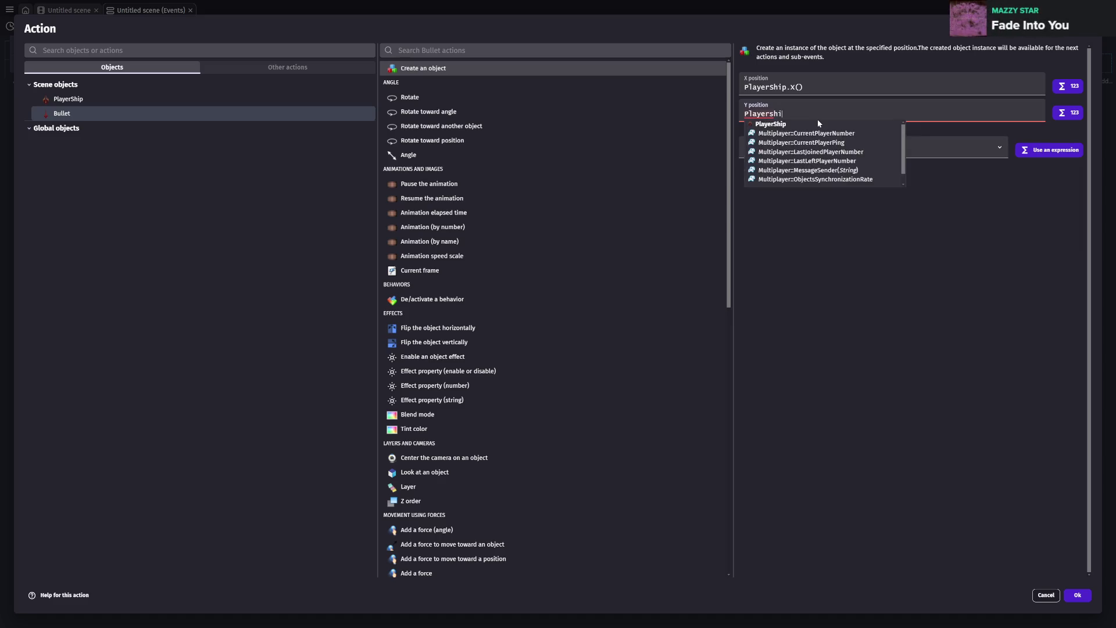
pyautogui.write('p.')
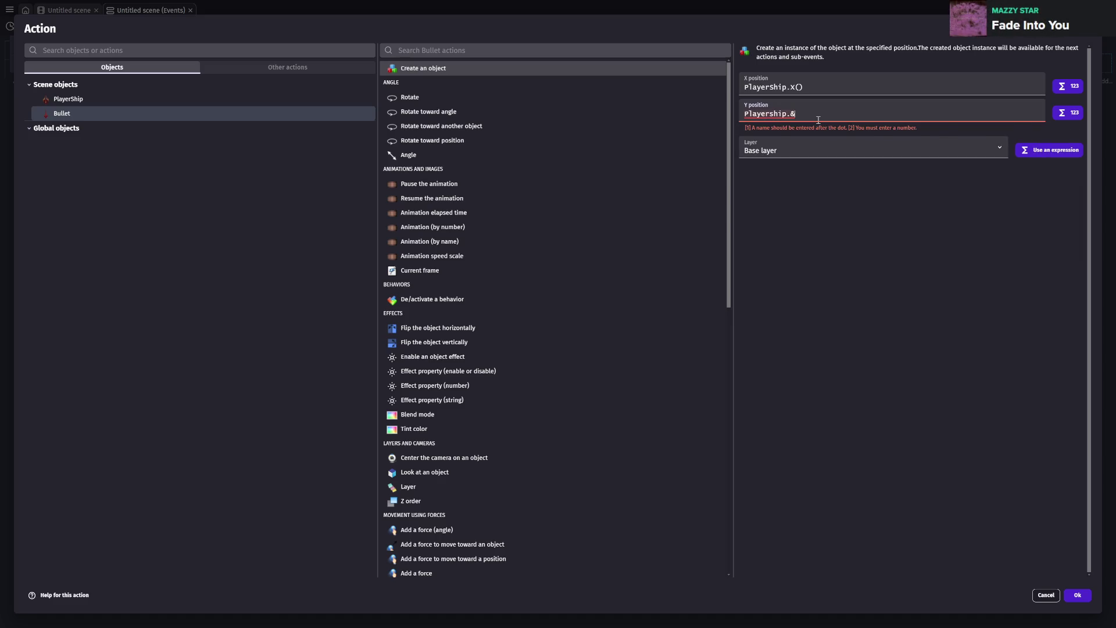
pyautogui.write('Y()')
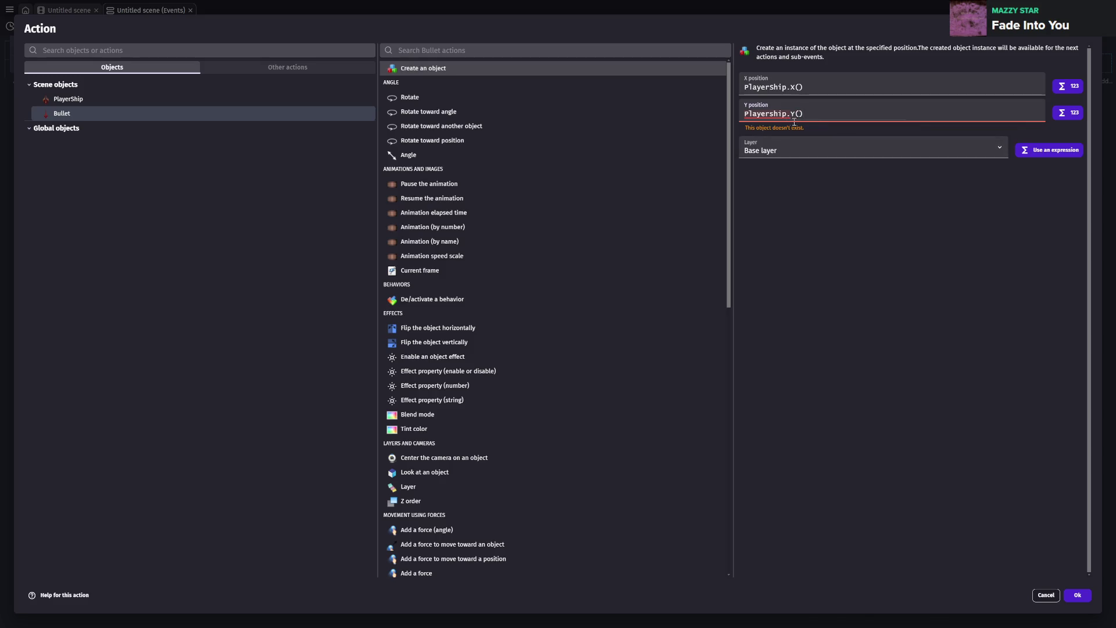
pyautogui.click(776, 113)
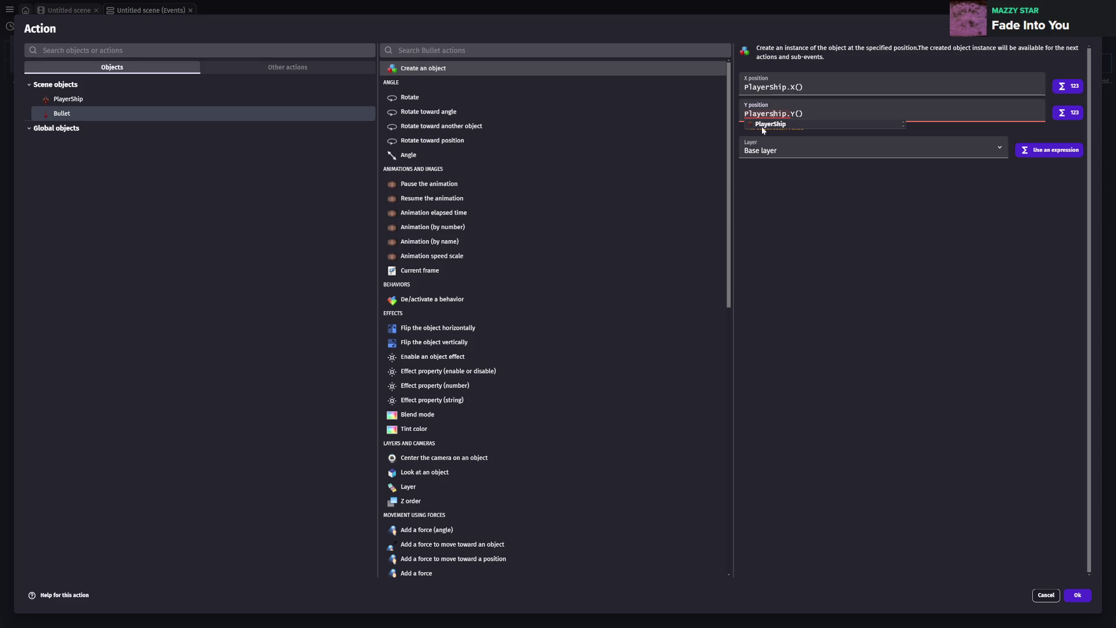
pyautogui.click(760, 125)
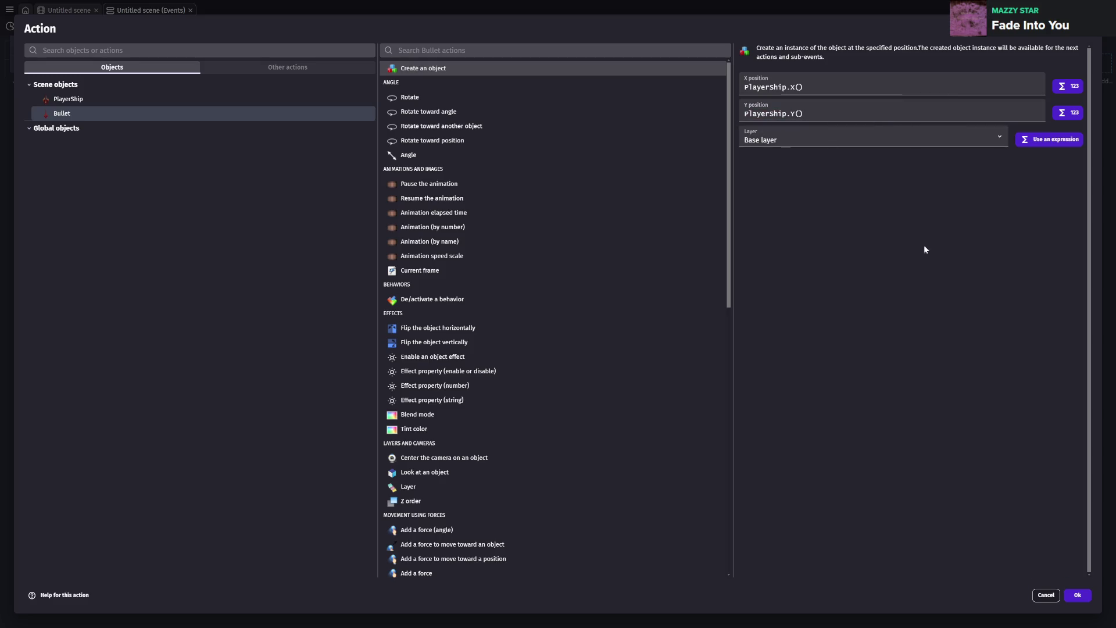
pyautogui.press('Return')
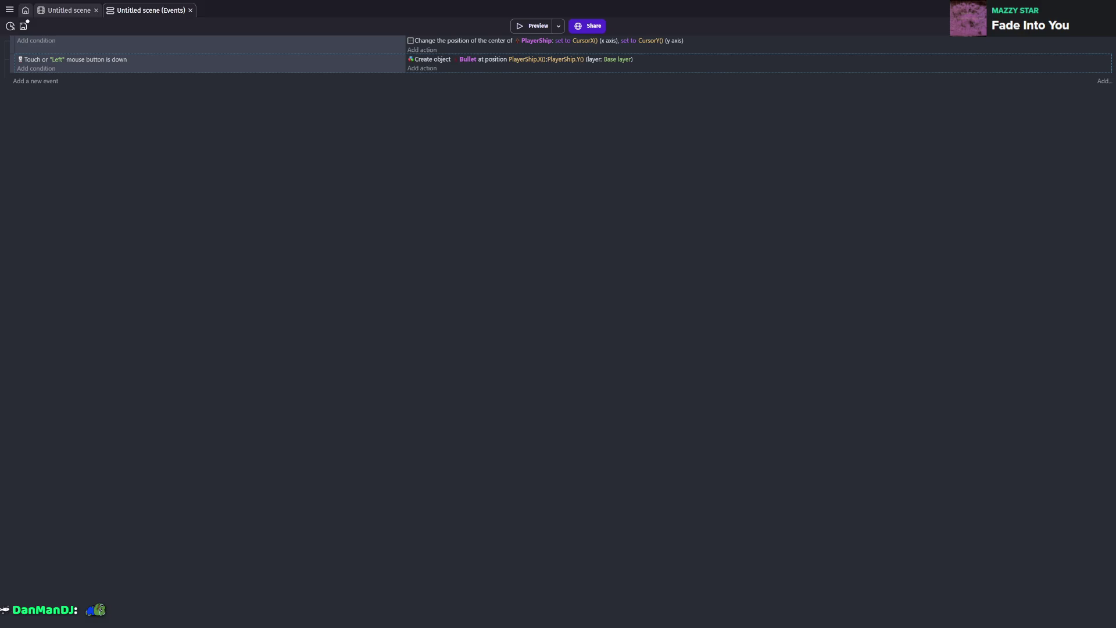
# - Add another Bullet action using Add a force (angle)
pyautogui.click(413, 69)
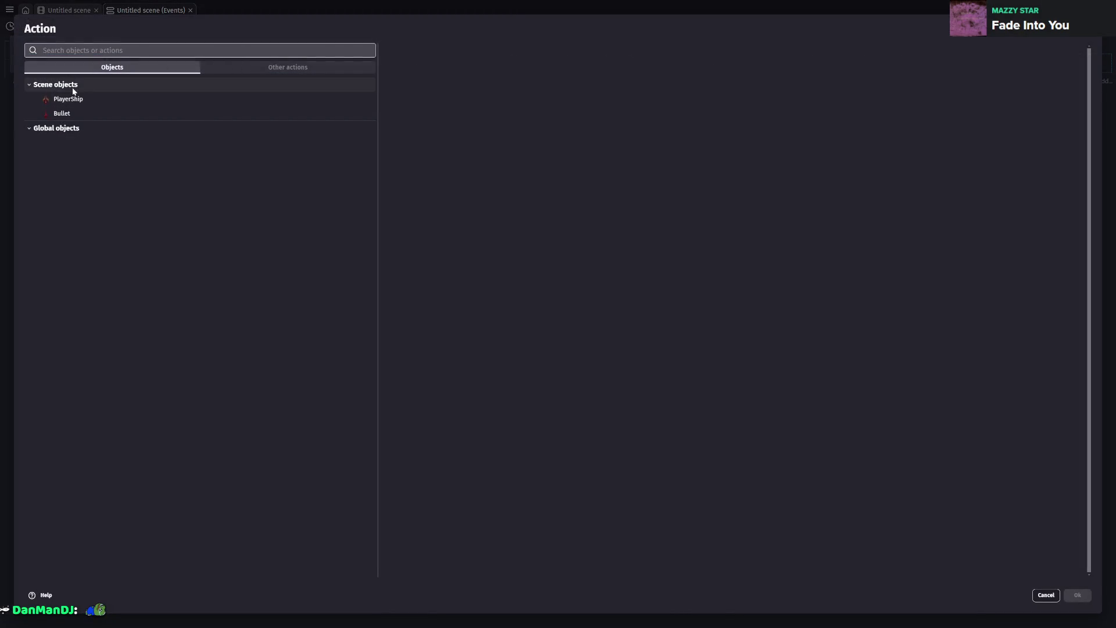
pyautogui.click(62, 113)
pyautogui.write('force')
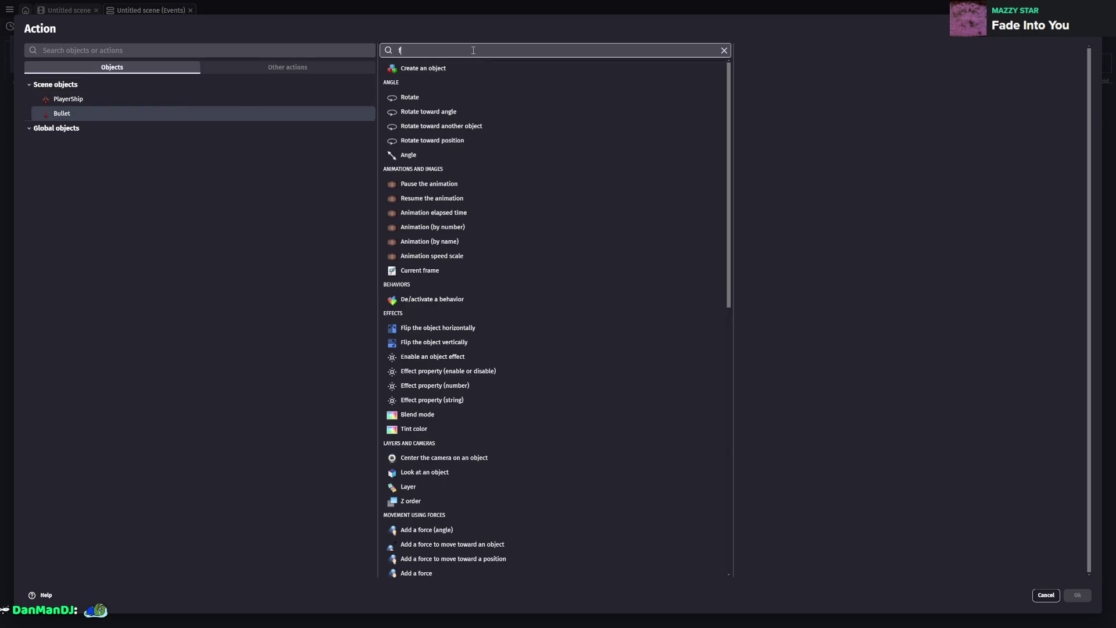
pyautogui.click(424, 72)
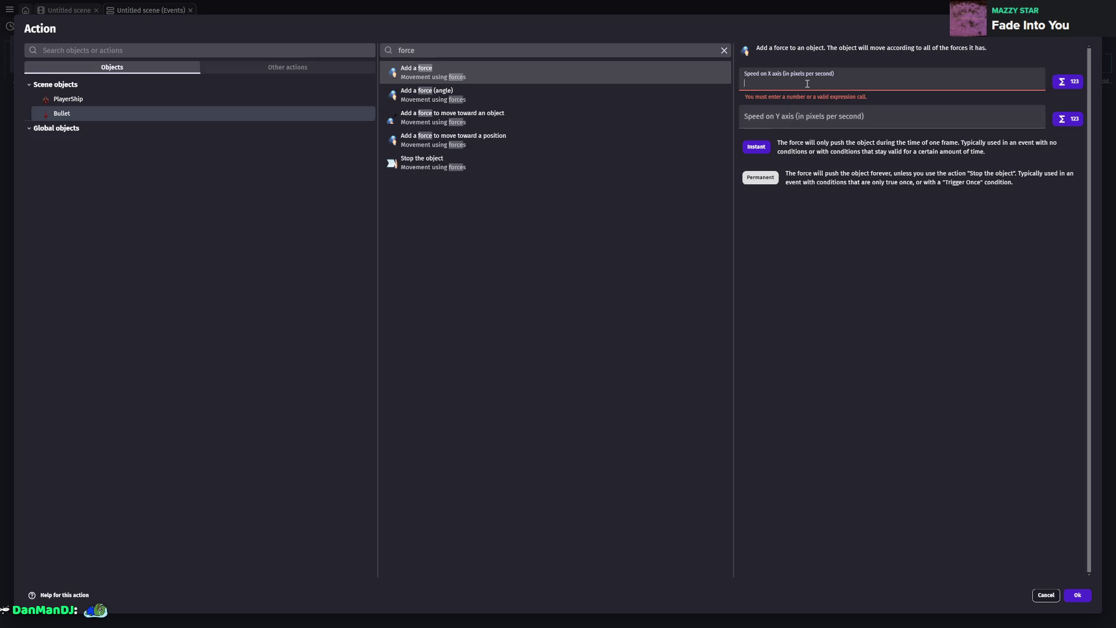
pyautogui.click(452, 94)
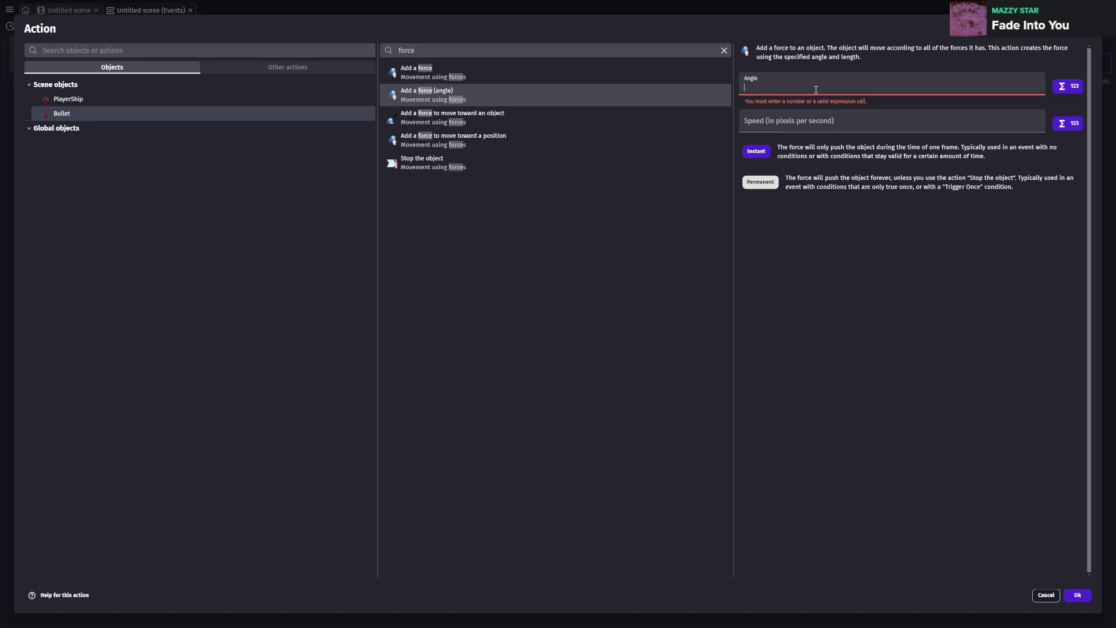
# - Set the force angle to PlayerShip.Angle()
pyautogui.write('player.')
pyautogui.hotkey('ctrl', 'a')
pyautogui.press('BackSpace')
pyautogui.write('Play')
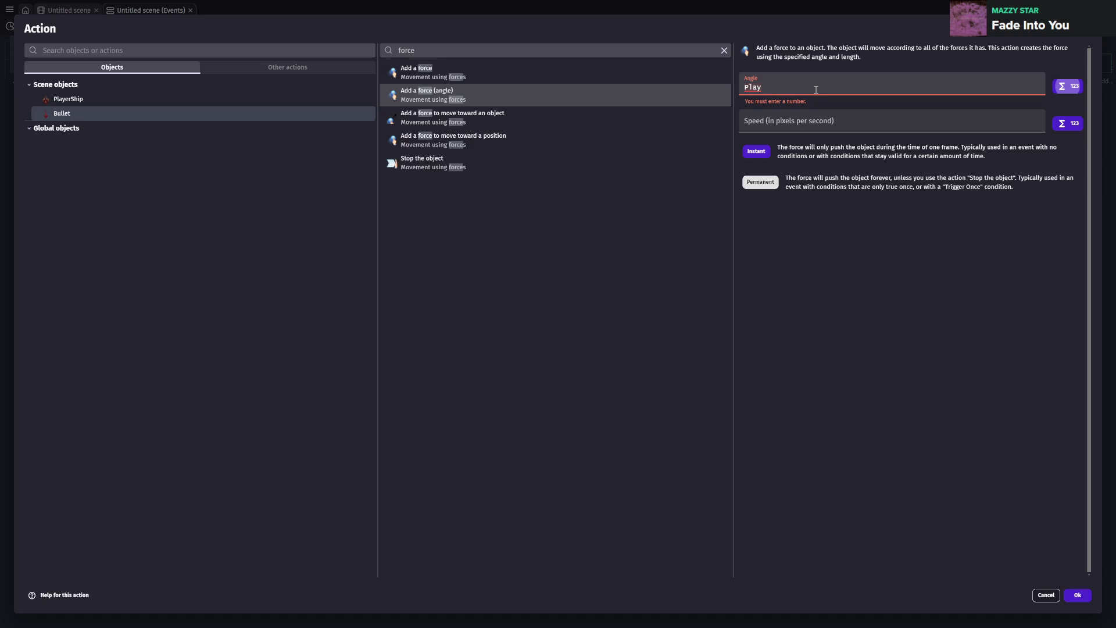
pyautogui.click(816, 89)
pyautogui.click(809, 96)
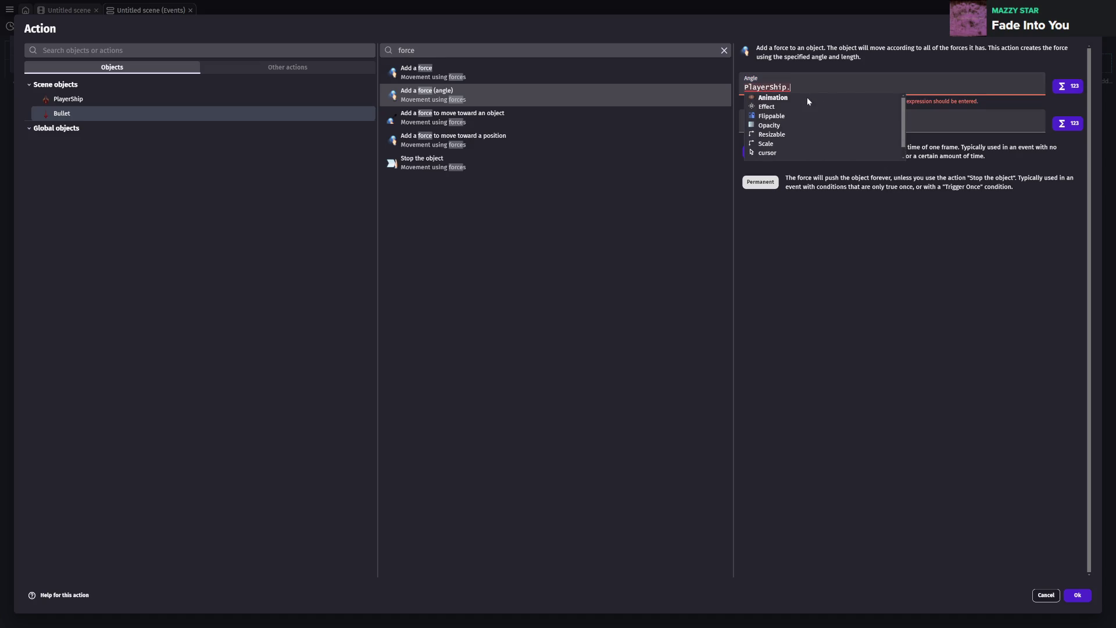
pyautogui.write('Angle')
pyautogui.press('Return')
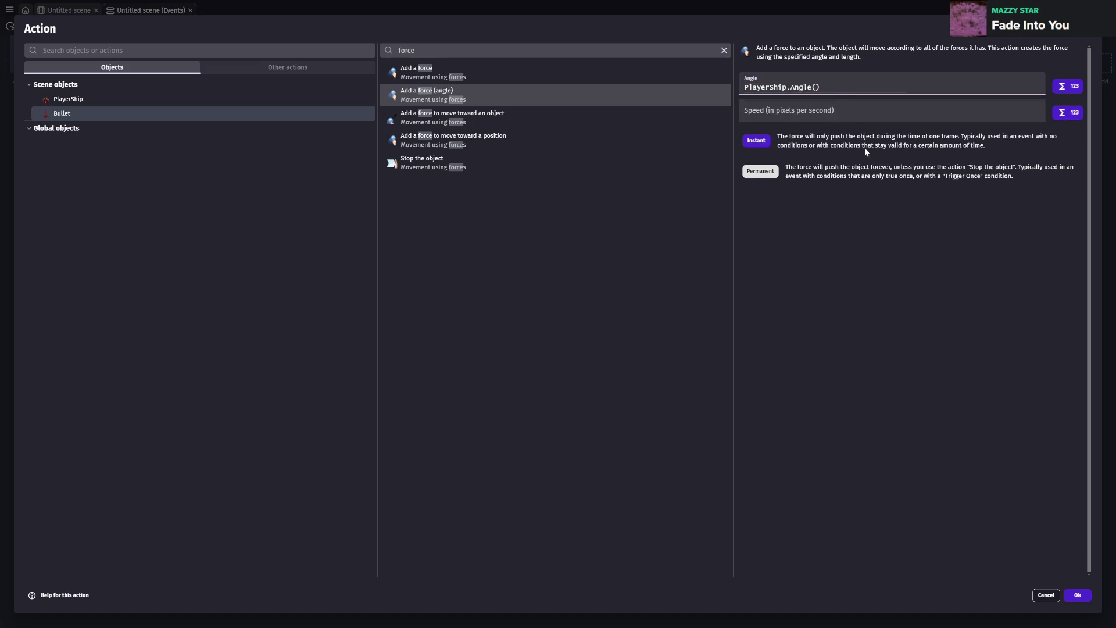
# - Give the force length 400, make it permanent, and confirm the action
pyautogui.click(848, 111)
pyautogui.write('400')
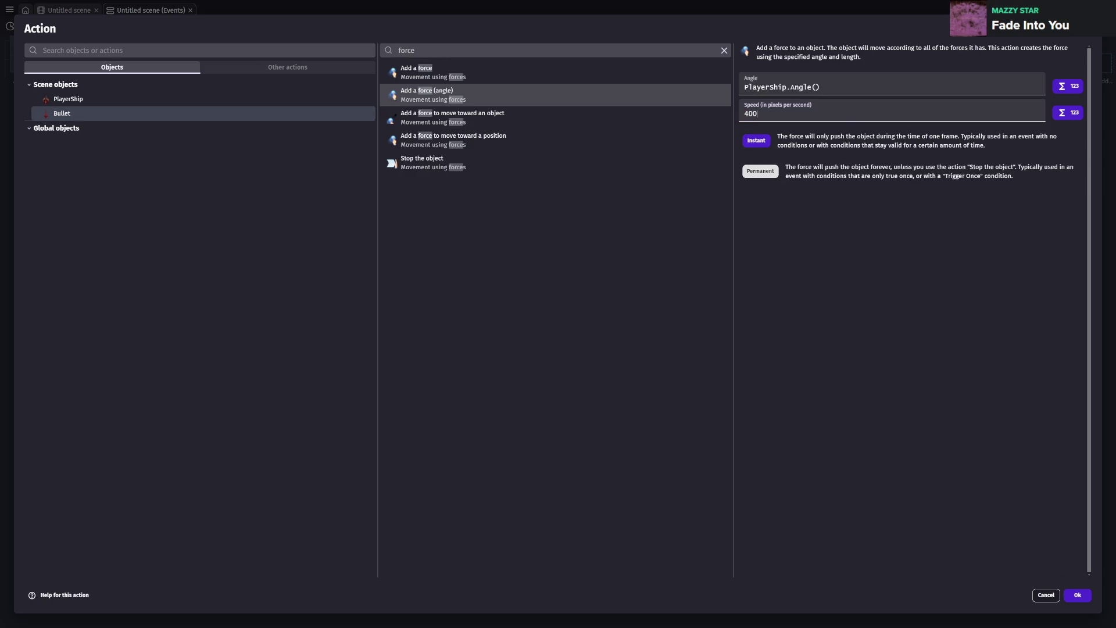
pyautogui.click(758, 170)
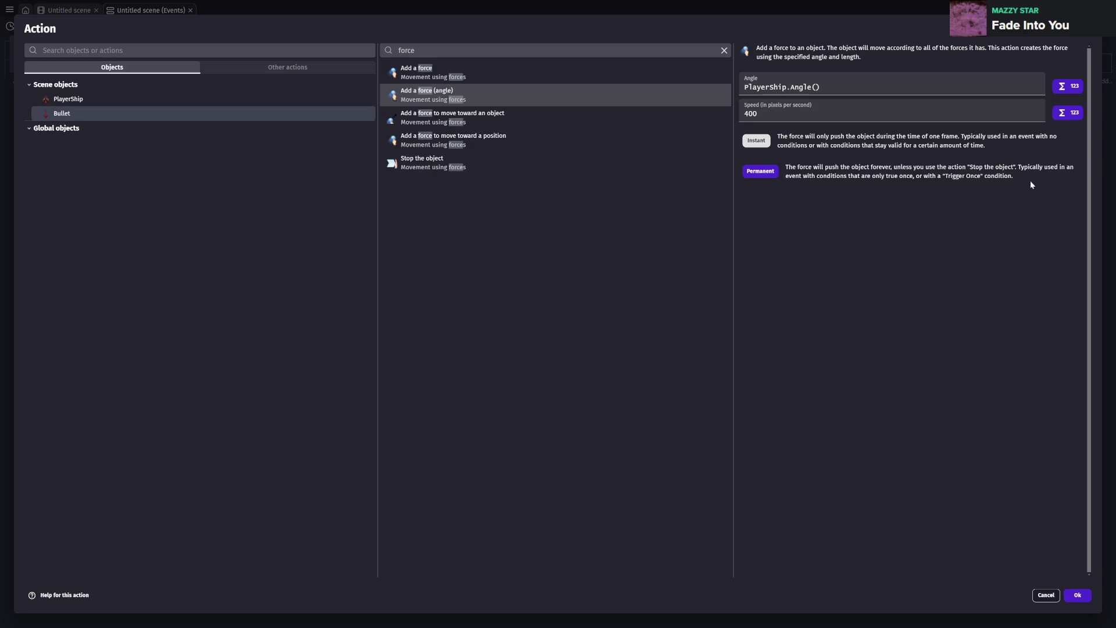
pyautogui.click(1080, 594)
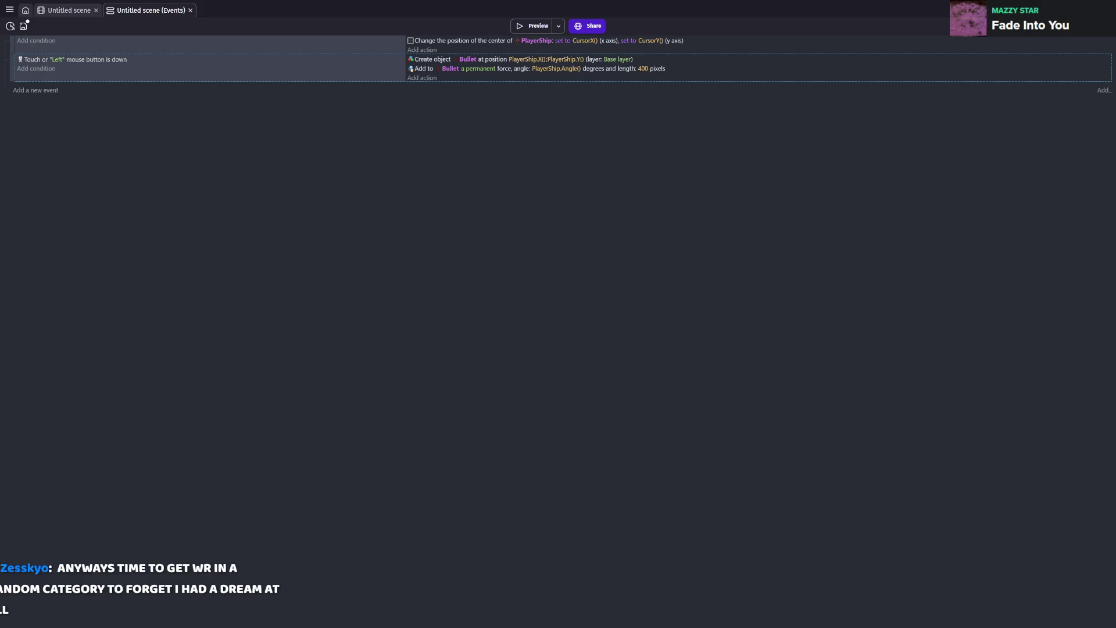
# - Change the Bullet spawn to PlayerShip.CenterX() and PlayerShip.CenterY(), then preview the game
pyautogui.click(526, 60)
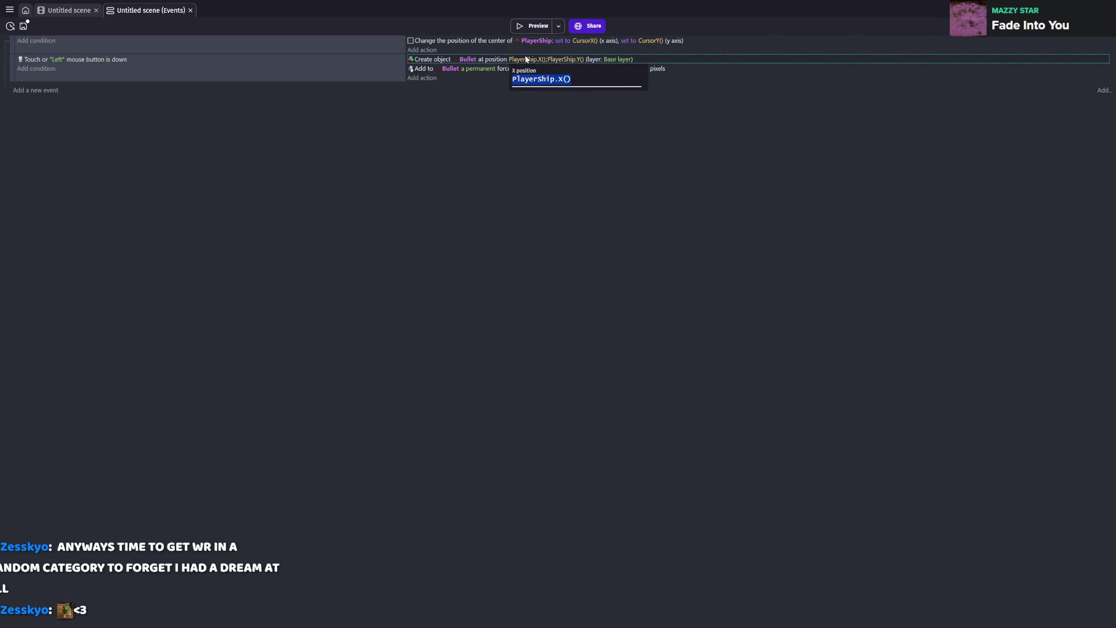
pyautogui.doubleClick(482, 60)
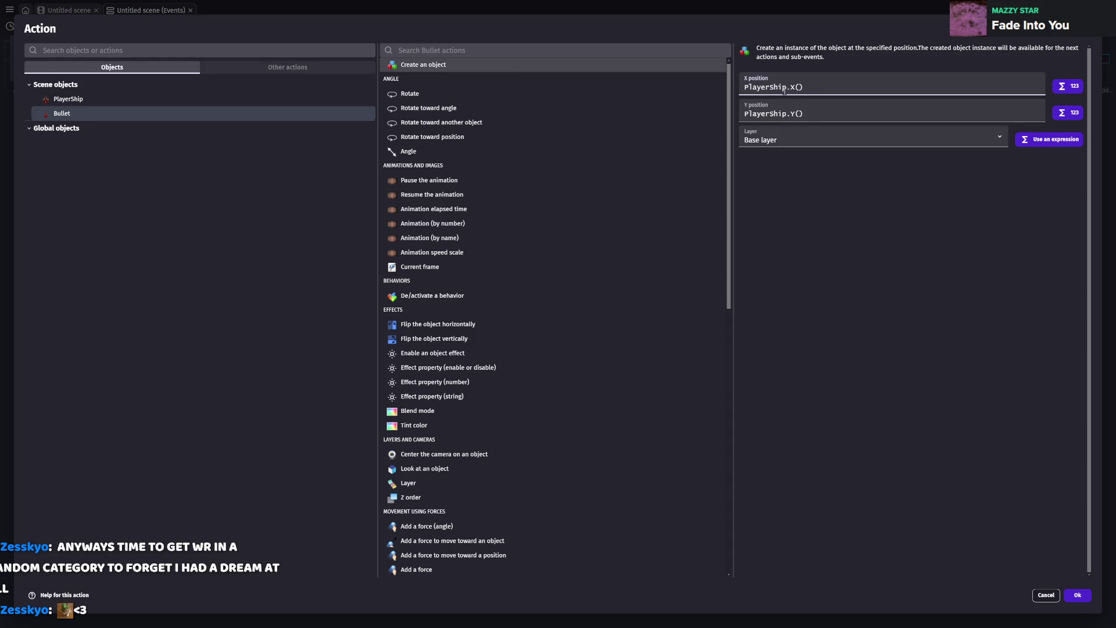
pyautogui.click(805, 87)
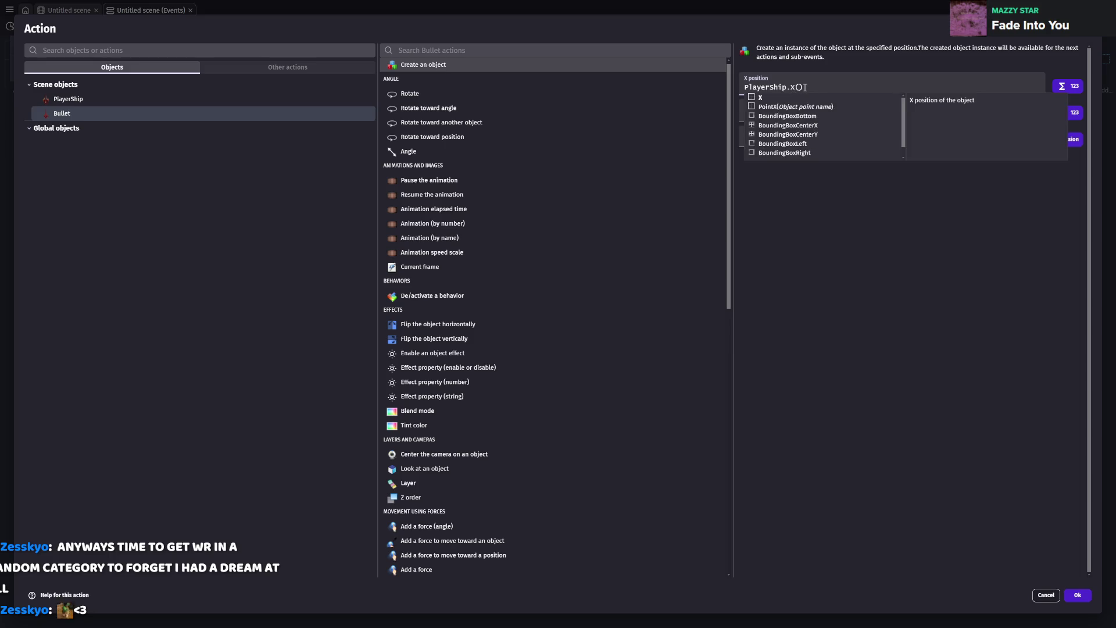
pyautogui.write('X')
pyautogui.press('Escape')
pyautogui.write('Center')
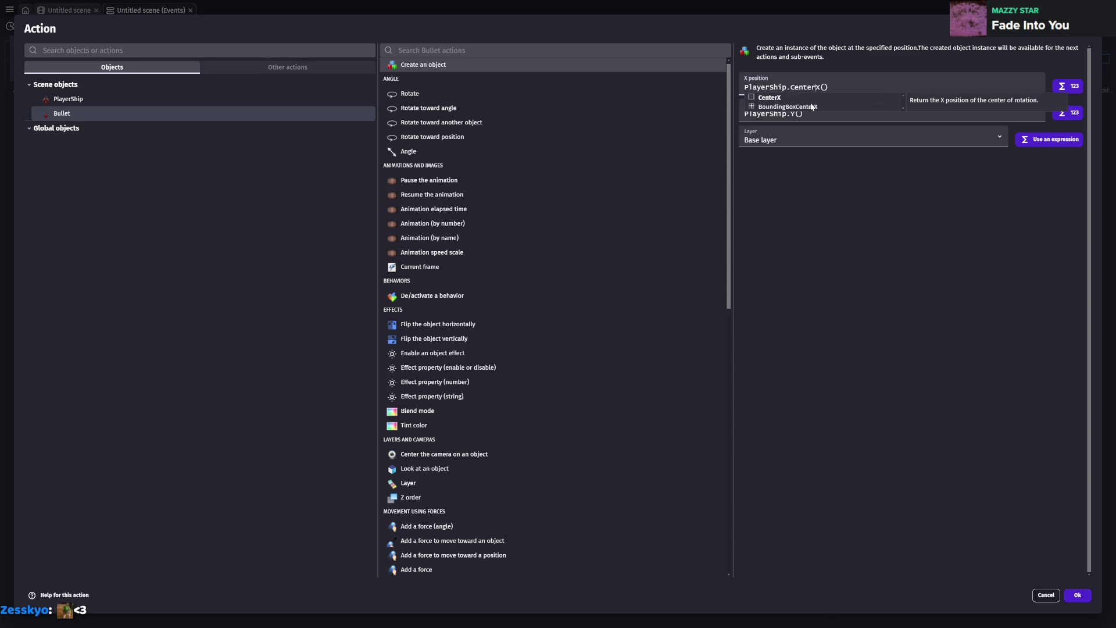
pyautogui.click(791, 113)
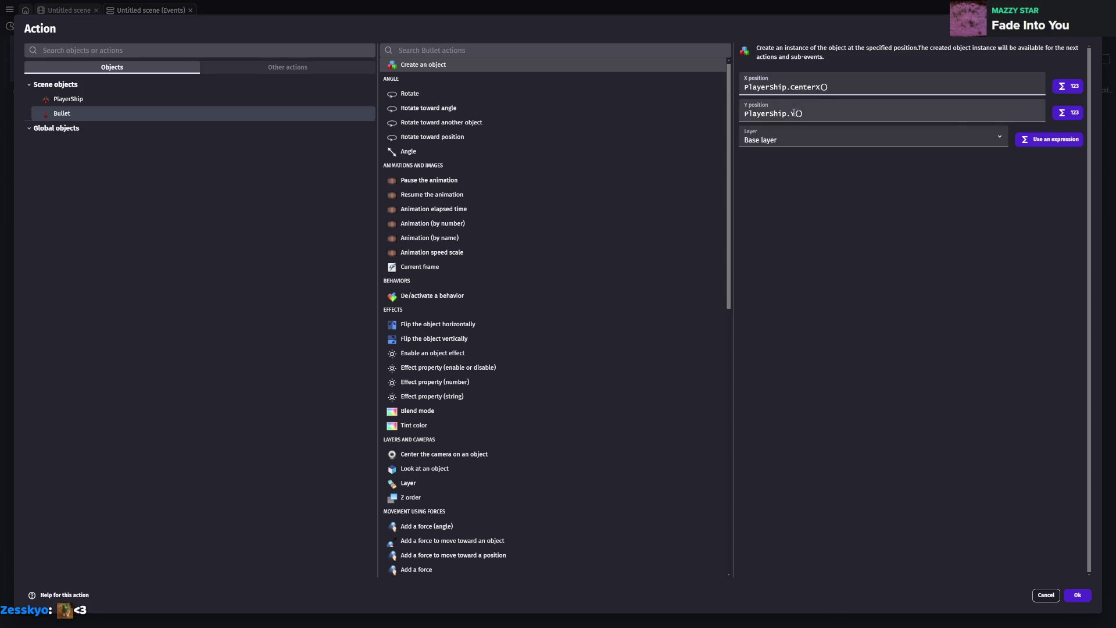
pyautogui.write('Center')
pyautogui.click(850, 240)
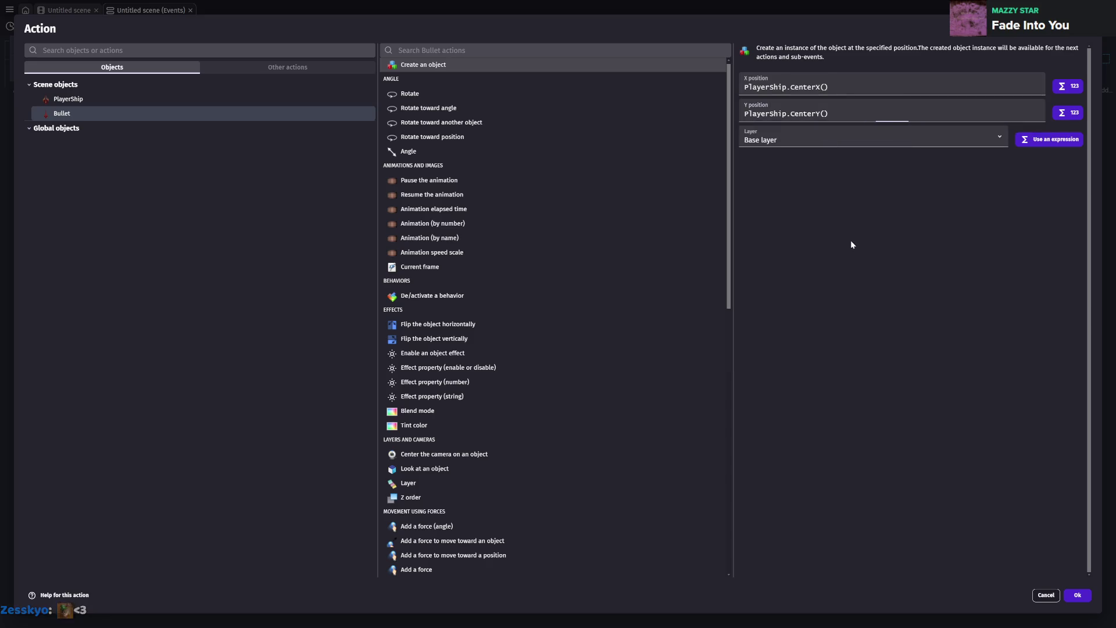
pyautogui.click(1077, 596)
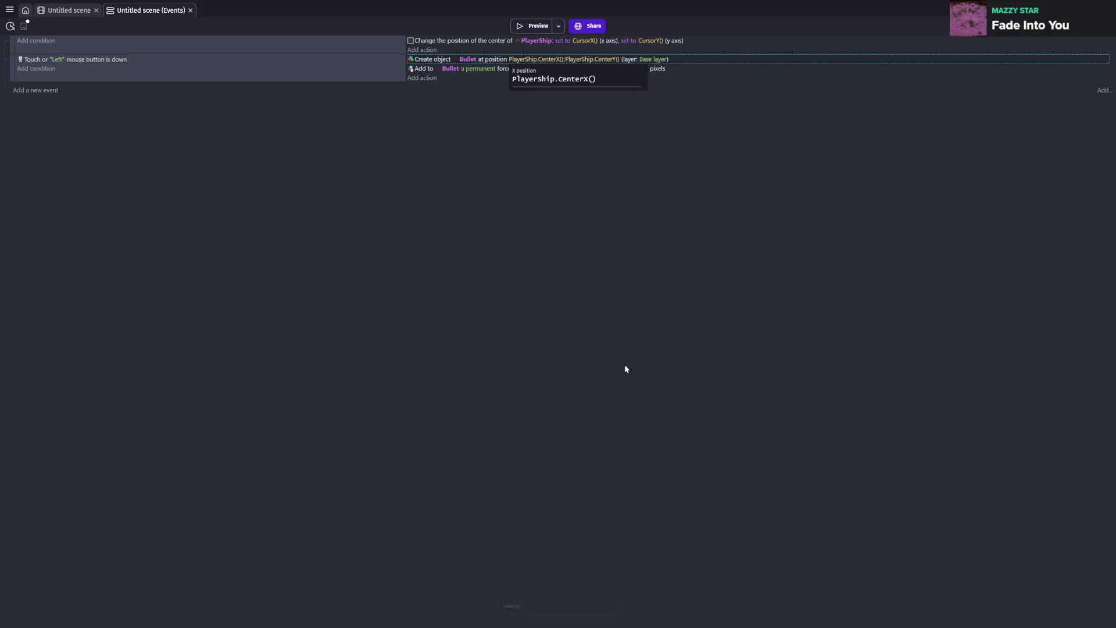
pyautogui.click(530, 26)
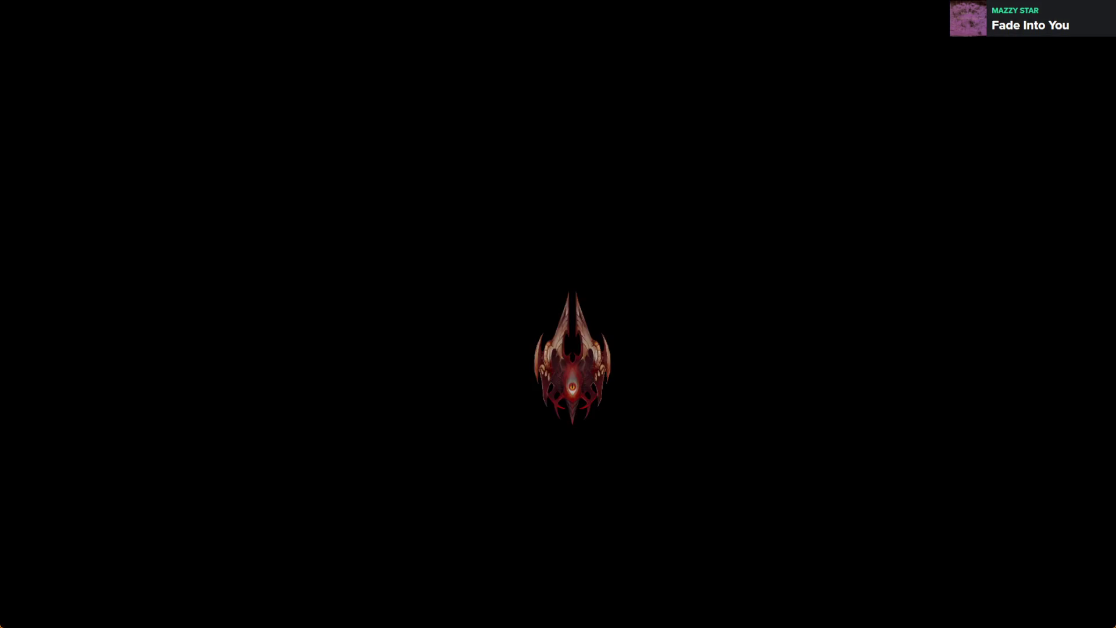
pyautogui.click(372, 429)
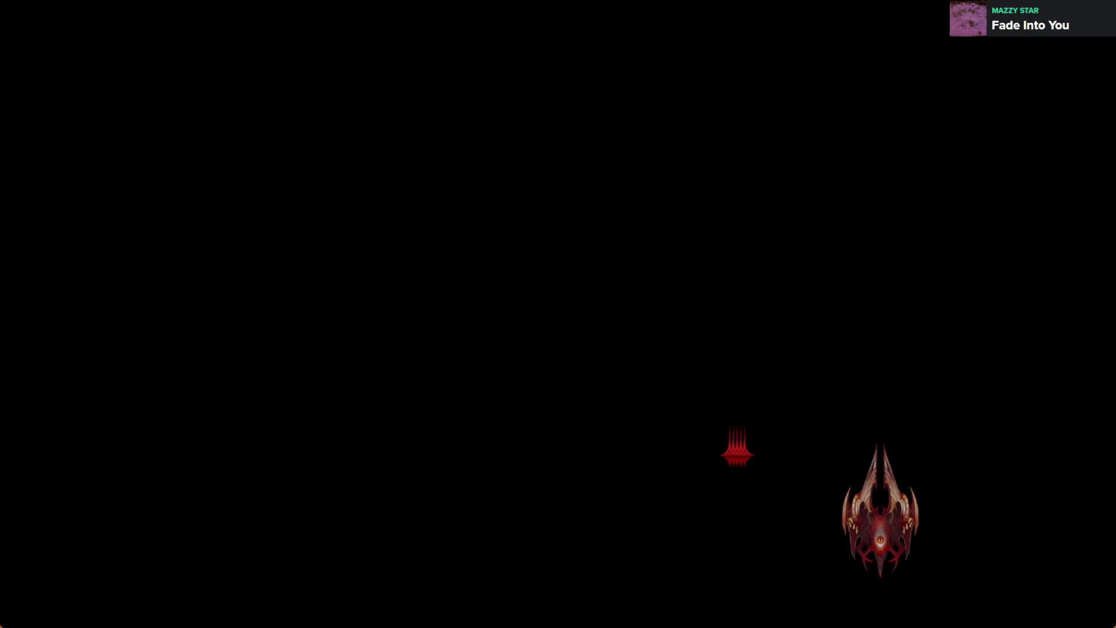
pyautogui.click(753, 444)
pyautogui.click(570, 372)
pyautogui.click(483, 352)
pyautogui.click(395, 407)
pyautogui.click(441, 457)
pyautogui.click(608, 472)
pyautogui.click(743, 404)
pyautogui.click(639, 282)
pyautogui.click(450, 271)
pyautogui.click(441, 401)
pyautogui.click(555, 447)
pyautogui.click(703, 459)
pyautogui.click(642, 320)
pyautogui.click(497, 265)
pyautogui.click(573, 401)
pyautogui.click(459, 454)
pyautogui.click(285, 372)
pyautogui.click(325, 221)
pyautogui.click(261, 267)
pyautogui.moveTo(251, 369)
pyautogui.mouseDown()
pyautogui.moveTo(469, 270)
pyautogui.moveTo(200, 448)
pyautogui.moveTo(219, 180)
pyautogui.moveTo(254, 244)
pyautogui.moveTo(436, 311)
pyautogui.moveTo(425, 378)
pyautogui.mouseUp()
pyautogui.moveTo(439, 419)
pyautogui.mouseDown()
pyautogui.moveTo(284, 374)
pyautogui.moveTo(264, 343)
pyautogui.moveTo(269, 351)
pyautogui.moveTo(247, 87)
pyautogui.moveTo(327, 387)
pyautogui.moveTo(352, 324)
pyautogui.moveTo(480, 302)
pyautogui.mouseUp()
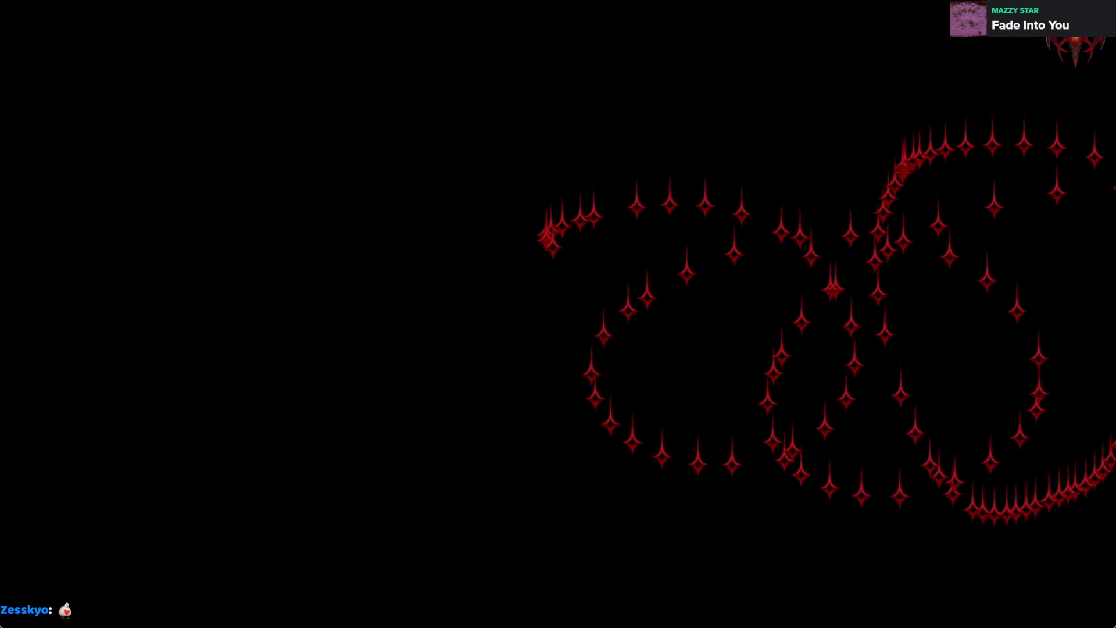
pyautogui.hotkey('alt', 'F4')
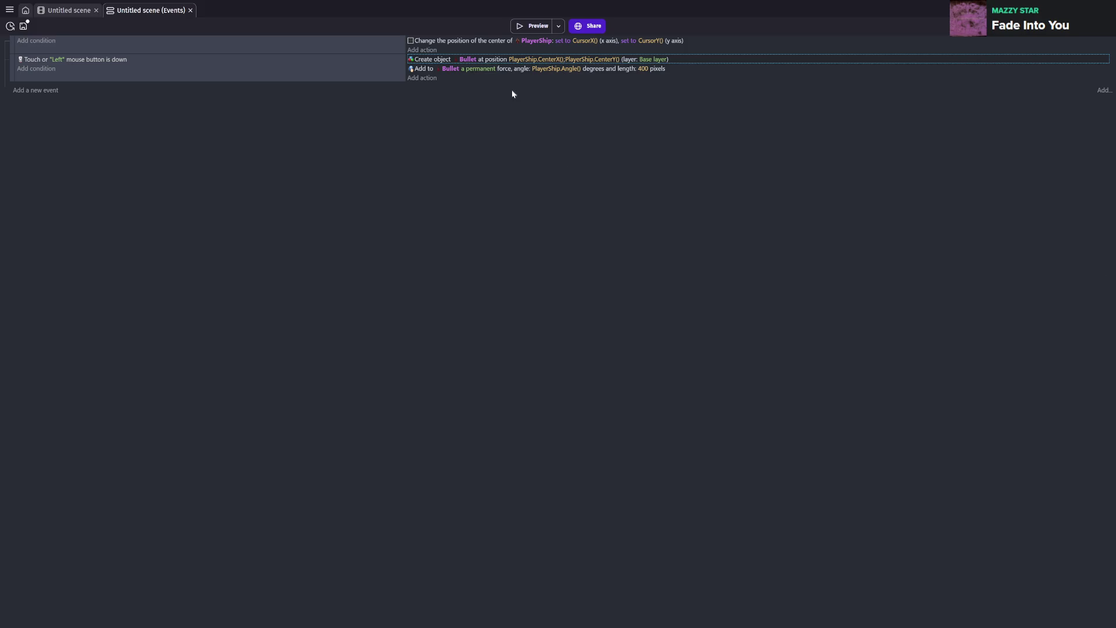
# - Open the Bullet force action and try edits to its angle expression, leaving it unchanged
pyautogui.click(574, 70)
pyautogui.doubleClick(578, 78)
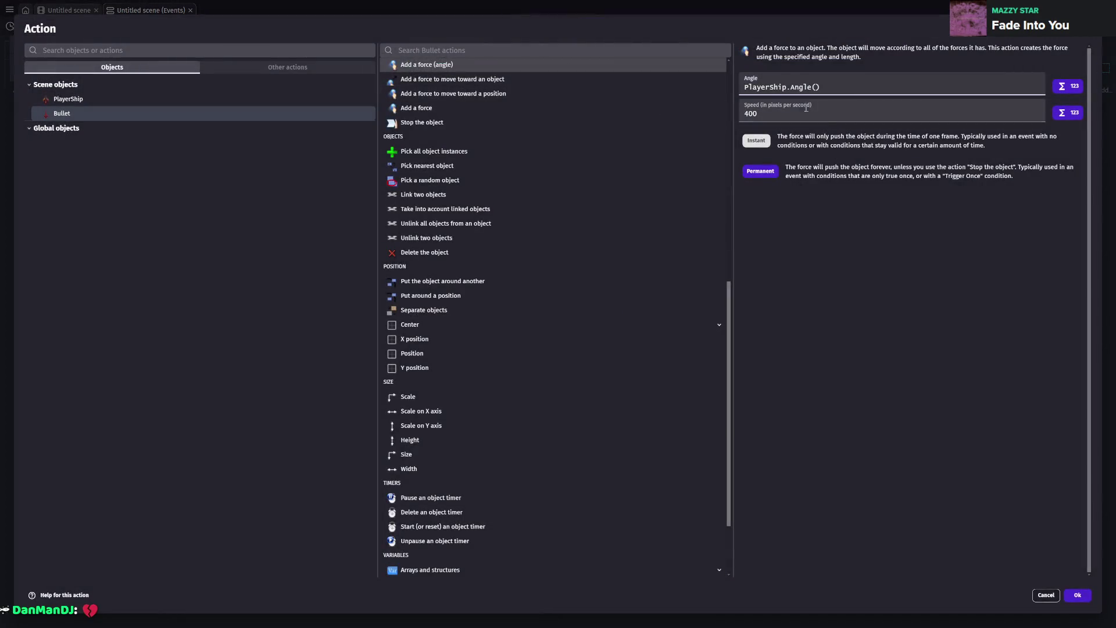
pyautogui.write('90')
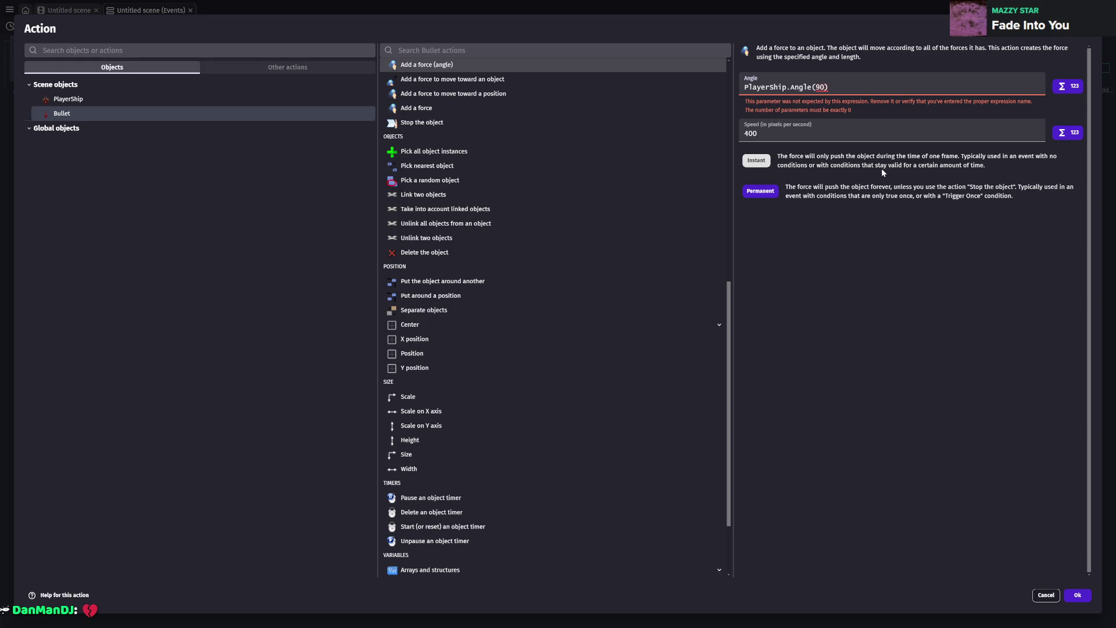
pyautogui.press('BackSpace')
pyautogui.press('BackSpace')
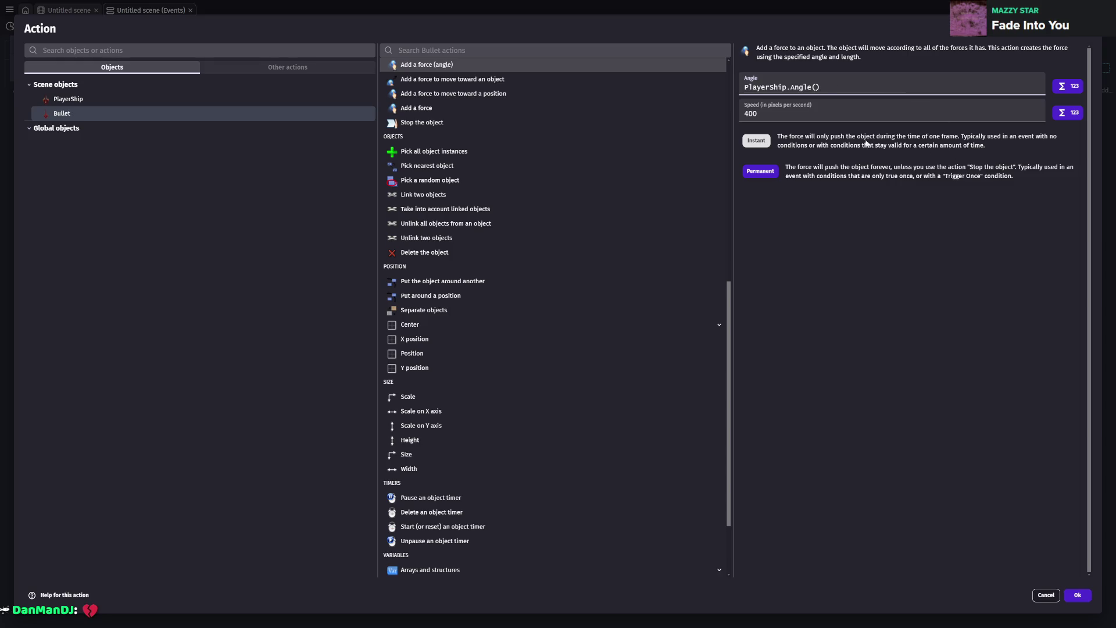
pyautogui.click(812, 87)
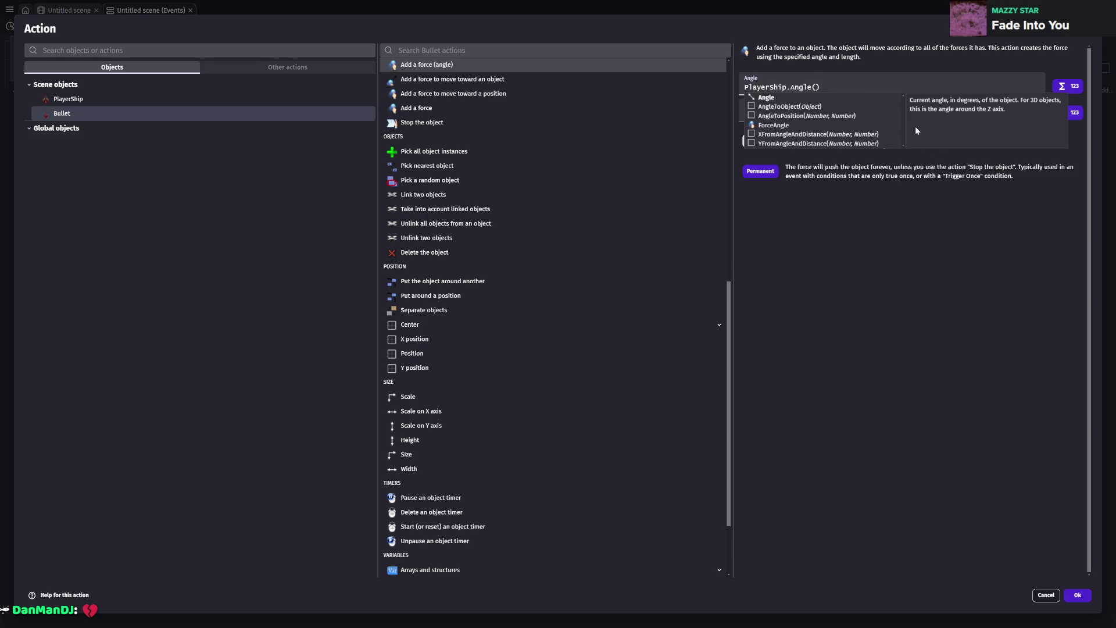
pyautogui.write('Y')
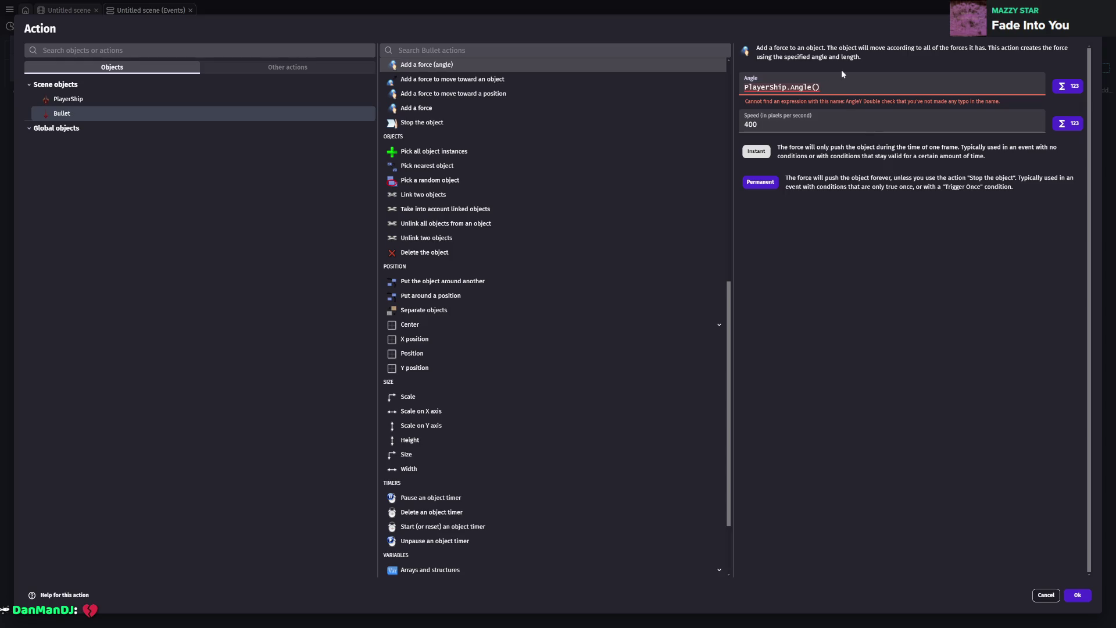
pyautogui.press('BackSpace')
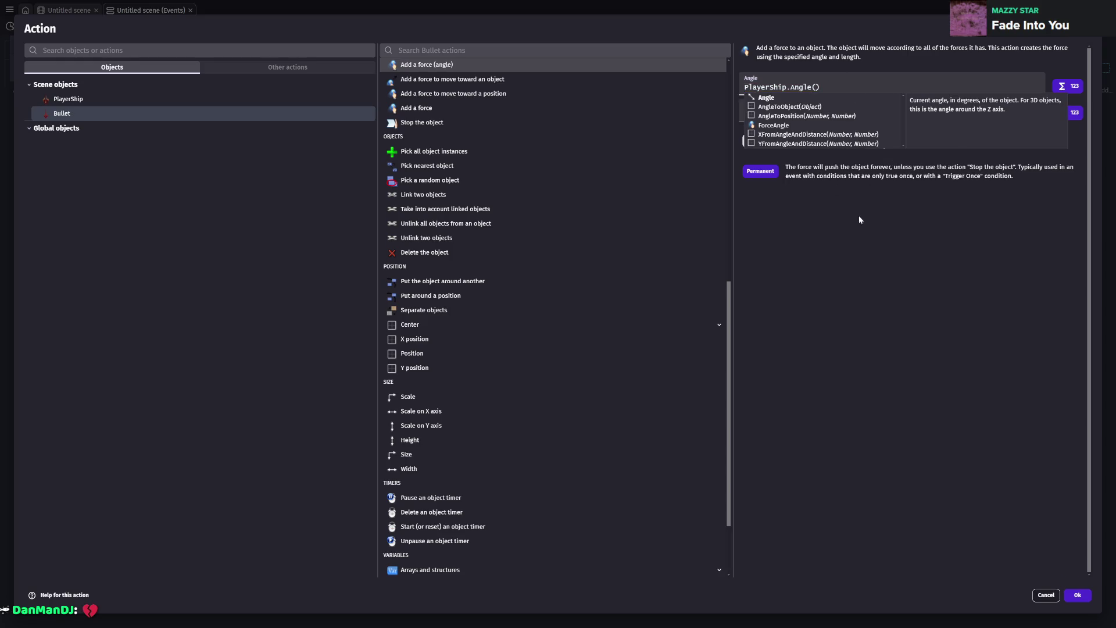
pyautogui.click(855, 212)
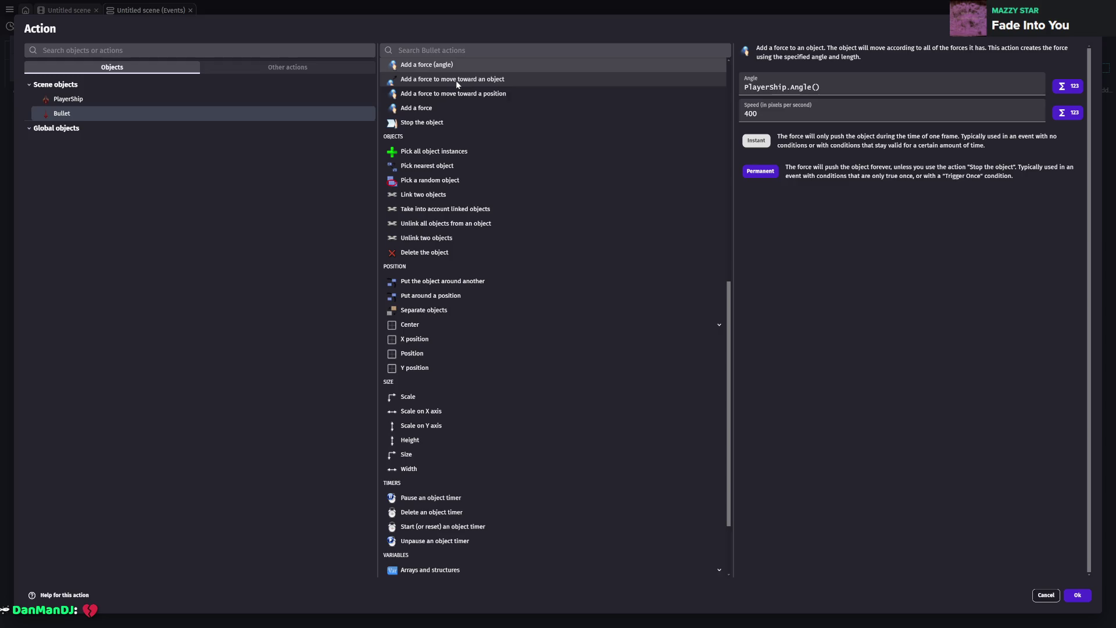
# - Switch to a force toward a position and clear its X and Y position values
pyautogui.click(473, 93)
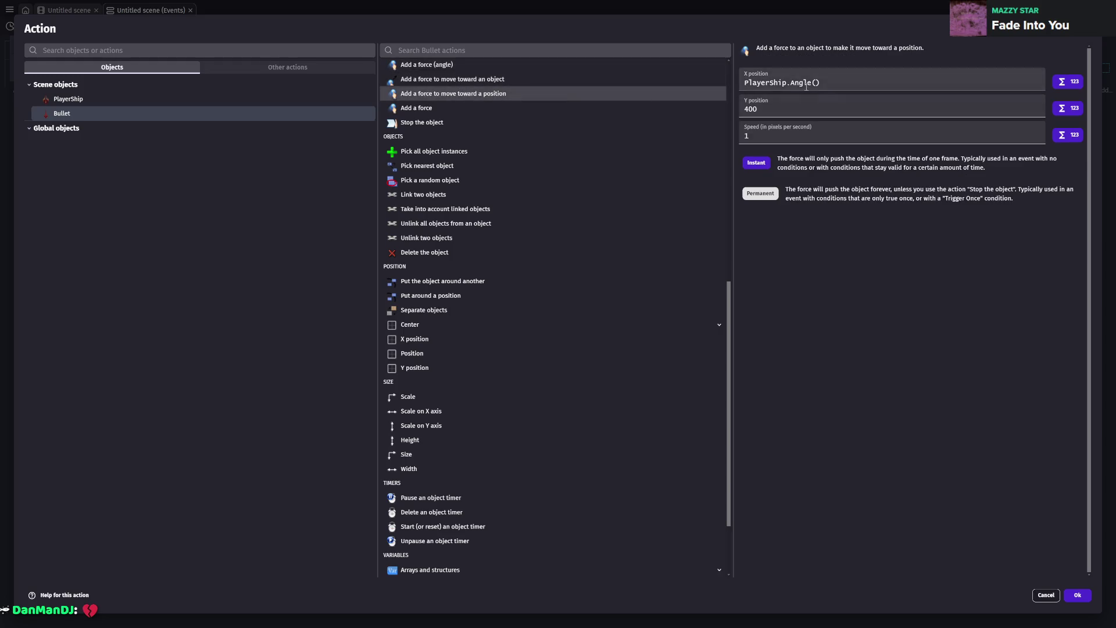
pyautogui.tripleClick(819, 82)
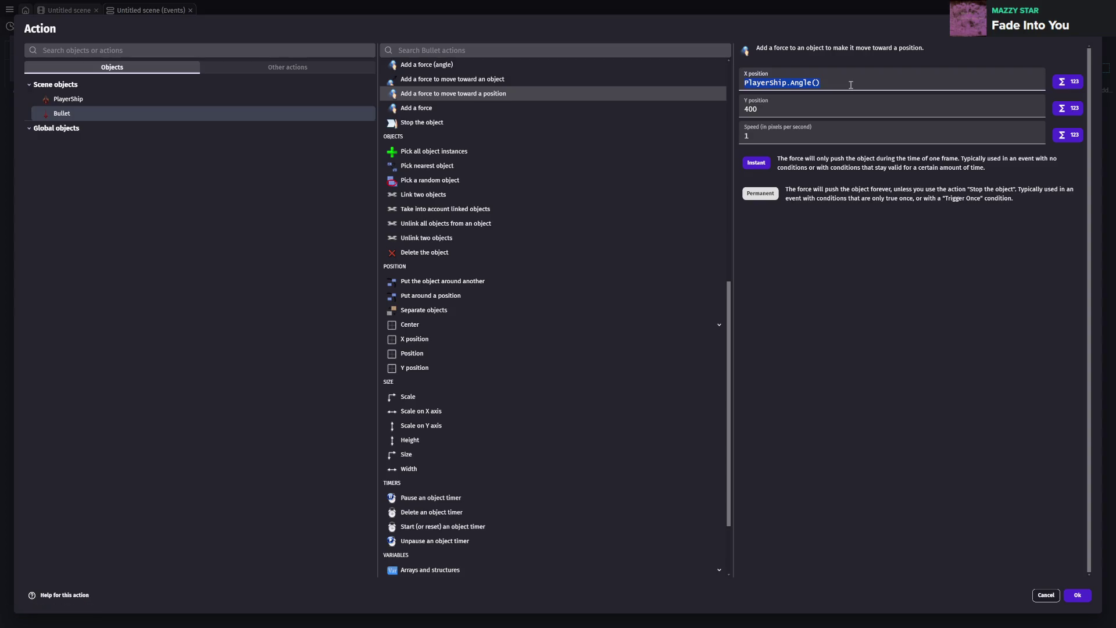
pyautogui.click(787, 108)
pyautogui.doubleClick(787, 109)
pyautogui.press('BackSpace')
pyautogui.doubleClick(769, 149)
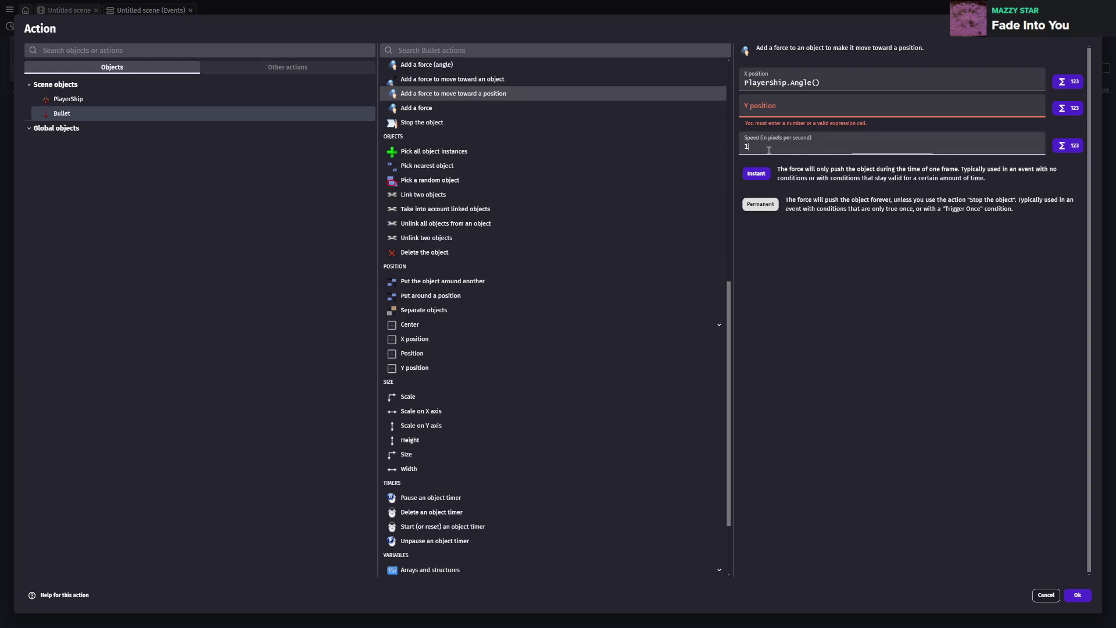
pyautogui.write('400')
pyautogui.click(785, 107)
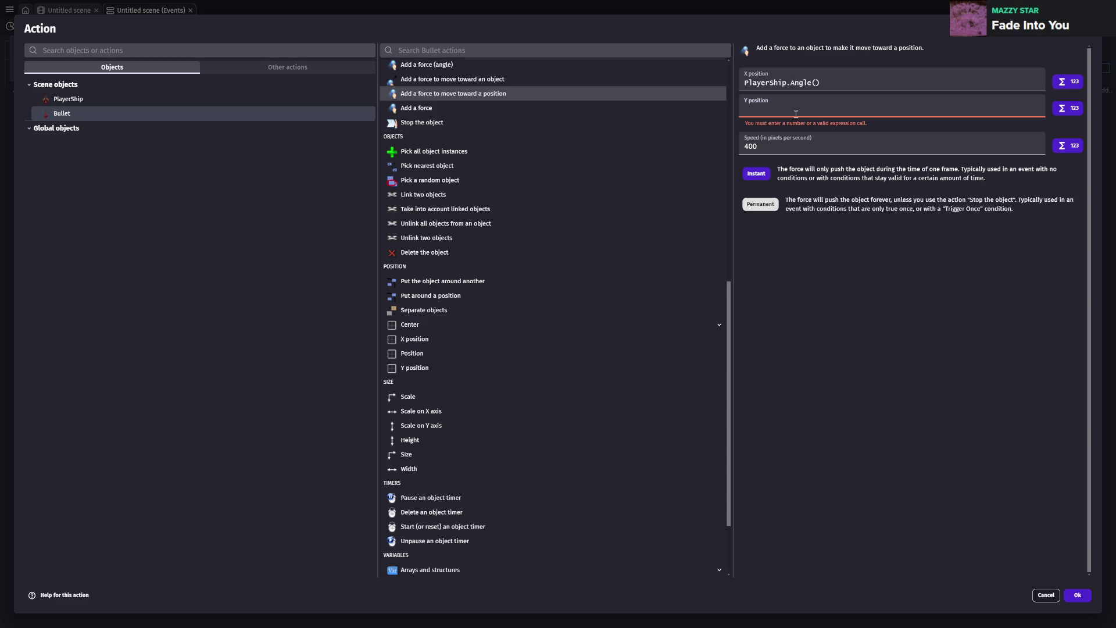
pyautogui.tripleClick(826, 85)
pyautogui.press('BackSpace')
# - Type PlayerShip.C into Y position, erase it, and close the dialog without applying
pyautogui.click(784, 121)
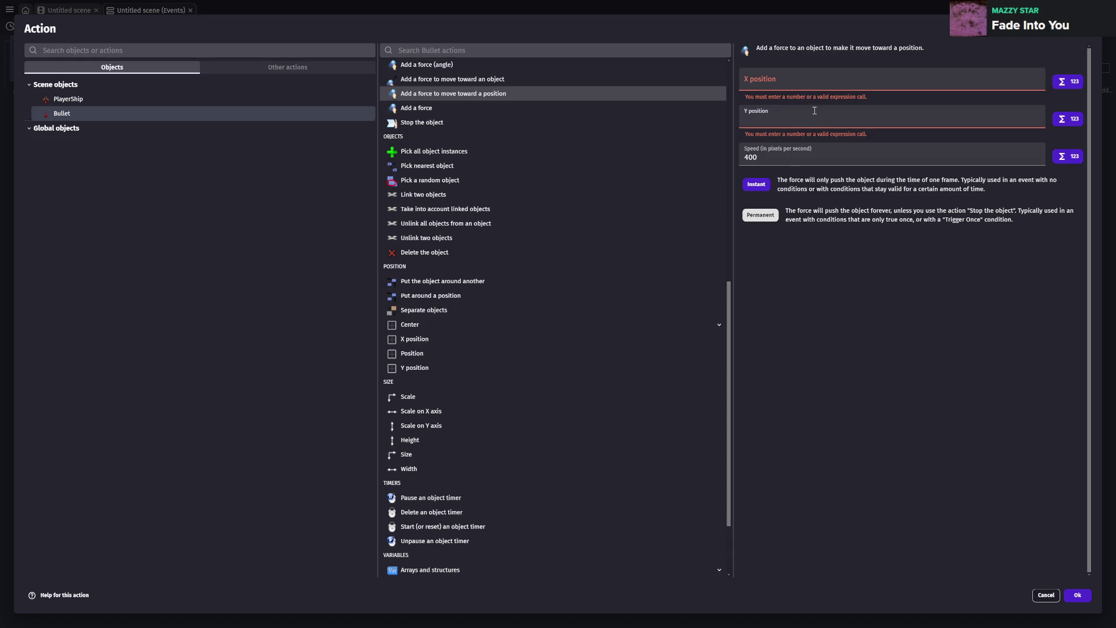
pyautogui.write('PlayerS')
pyautogui.write('hip.C')
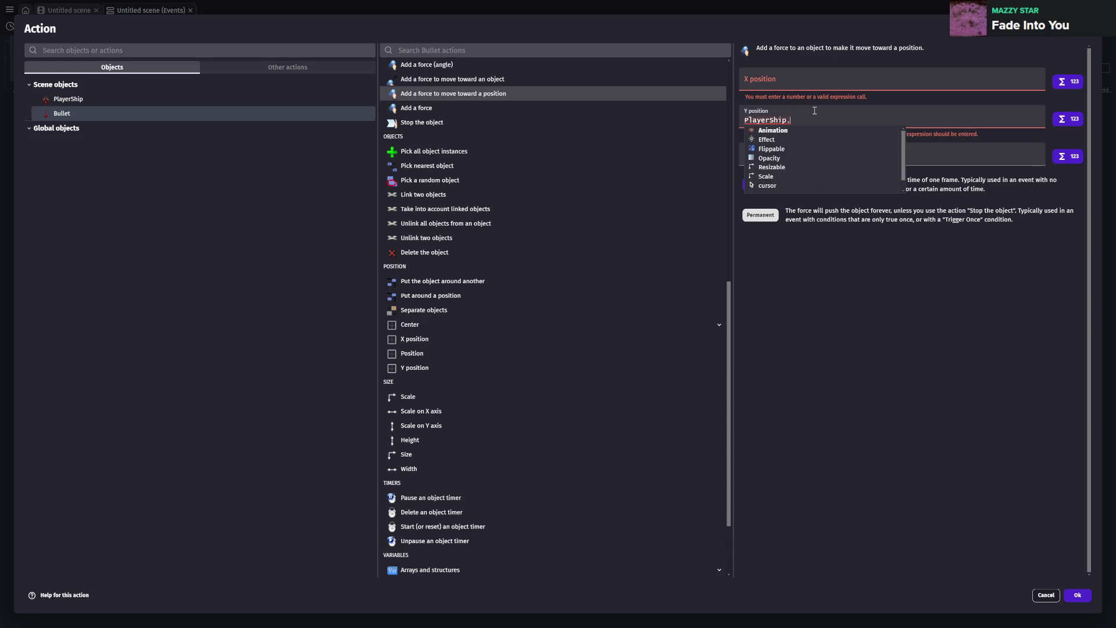
pyautogui.press('BackSpace')
pyautogui.press('BackSpace')
pyautogui.press('BackSpace')
pyautogui.hotkey('shift', 'Tab')
pyautogui.press('Tab')
pyautogui.press('Tab')
pyautogui.hotkey('shift', 'Tab')
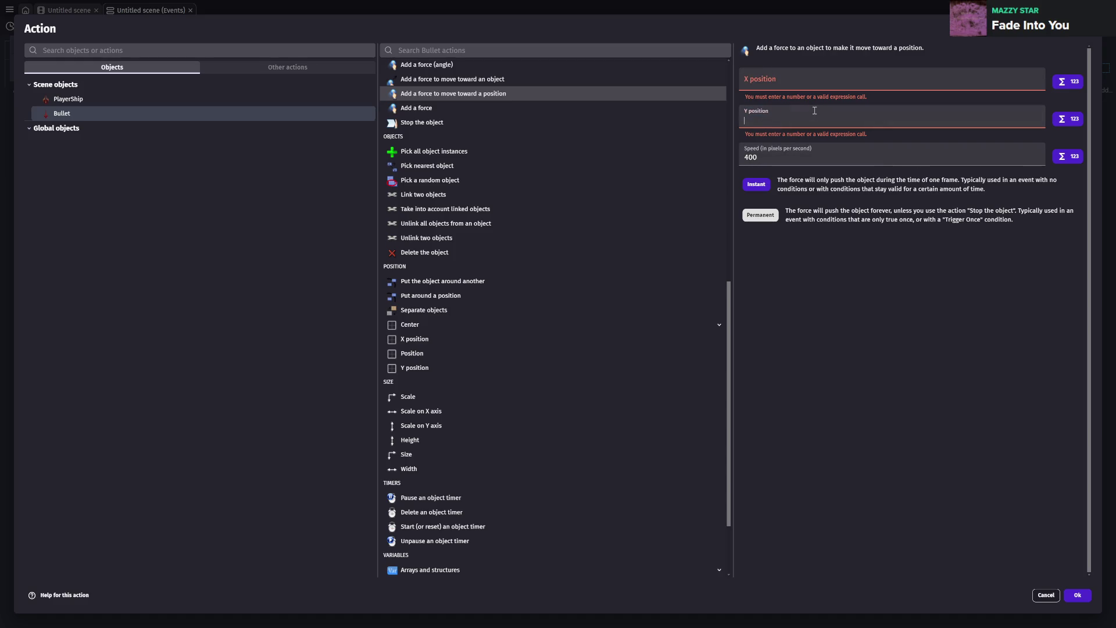
pyautogui.click(791, 73)
pyautogui.click(790, 118)
pyautogui.press('Escape')
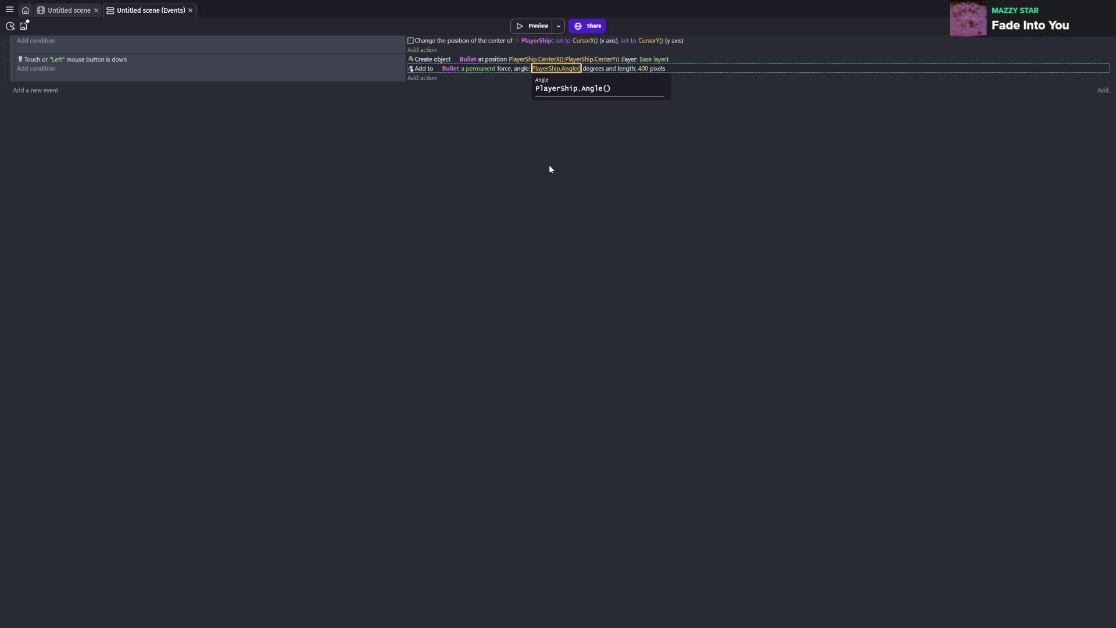
# - Change the Bullet force to move toward position PlayerShip.Angle(), PlayerShip.Angle() at speed 400
pyautogui.doubleClick(506, 68)
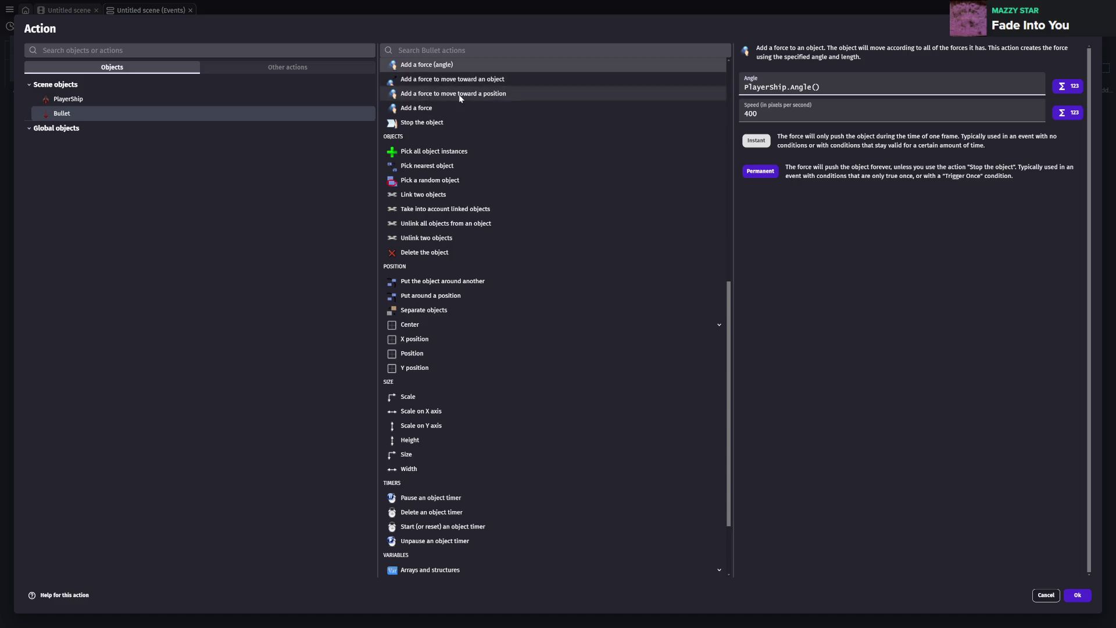
pyautogui.click(459, 95)
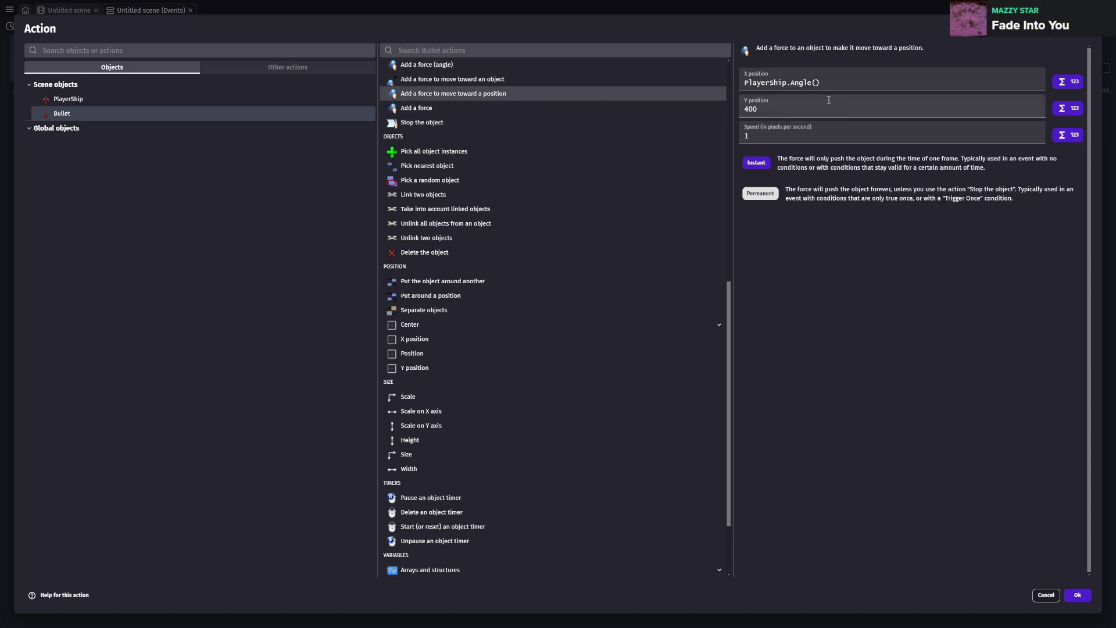
pyautogui.doubleClick(771, 113)
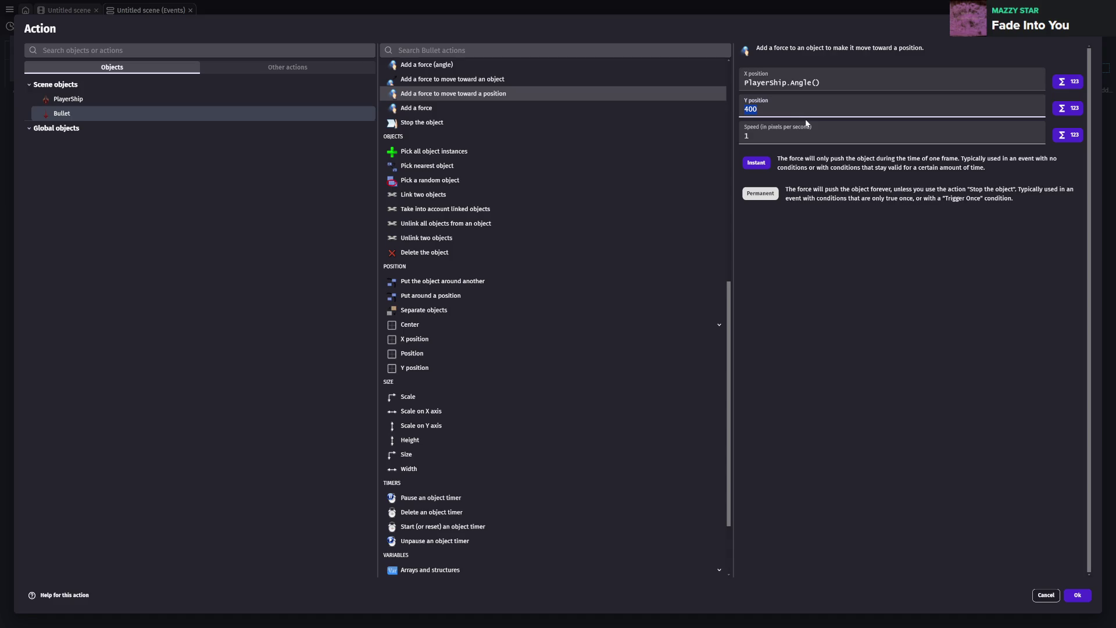
pyautogui.hotkey('ctrl', 'x')
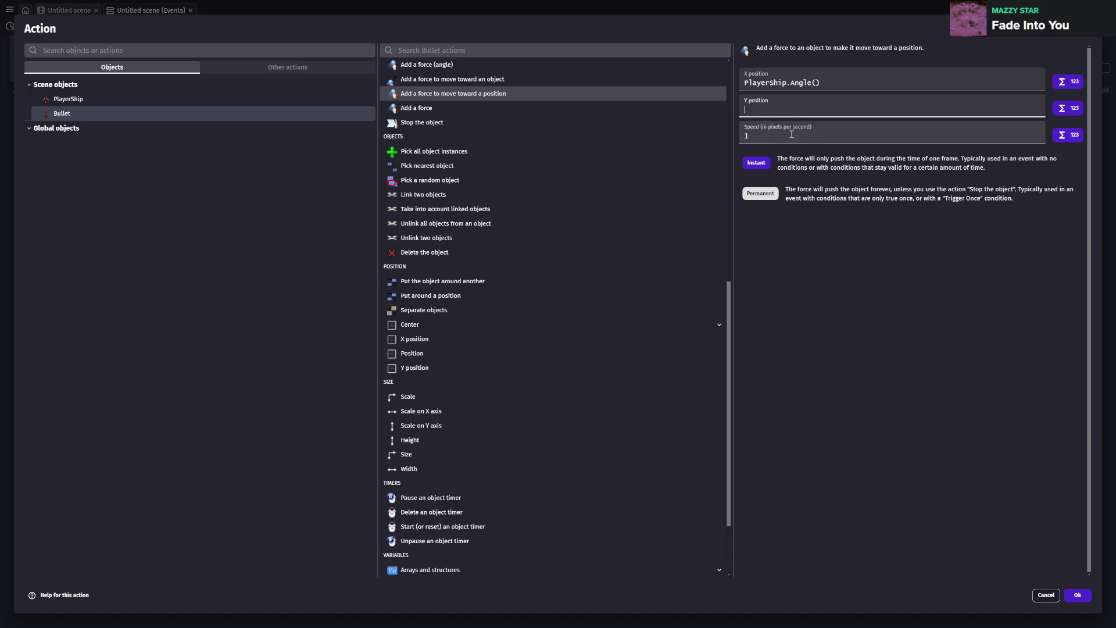
pyautogui.click(801, 127)
pyautogui.hotkey('ctrl', 'v')
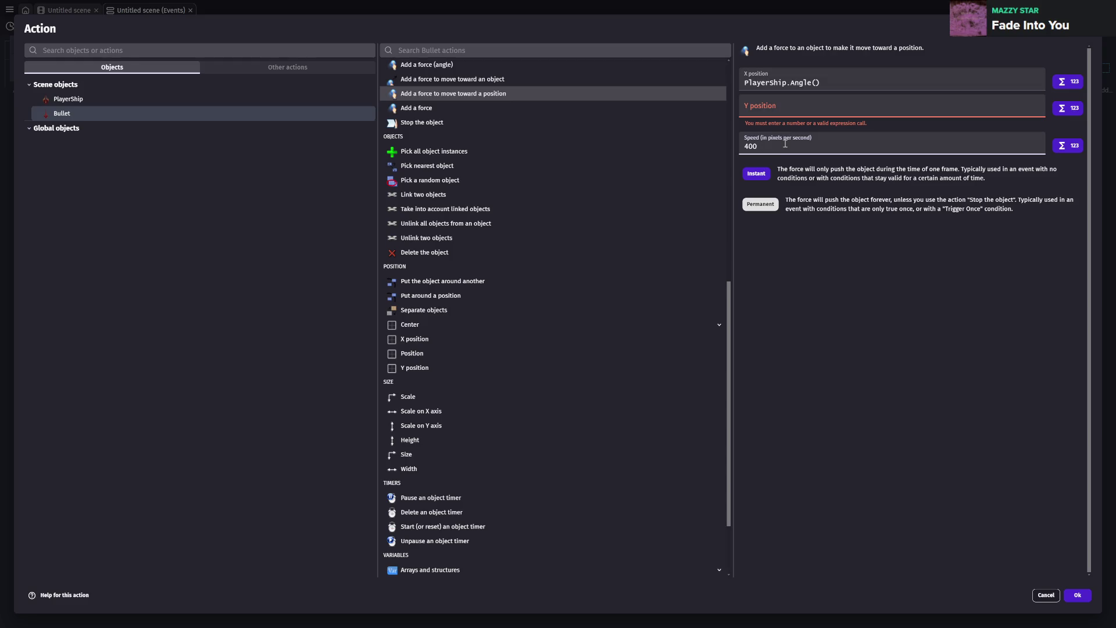
pyautogui.click(834, 86)
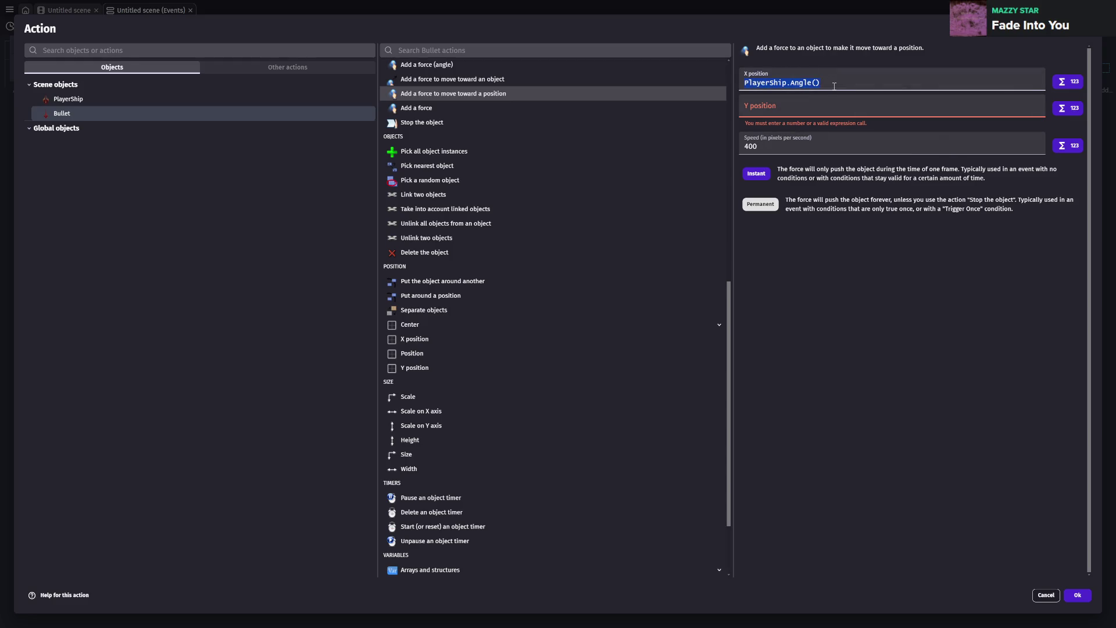
pyautogui.click(811, 103)
pyautogui.hotkey('ctrl', 'v')
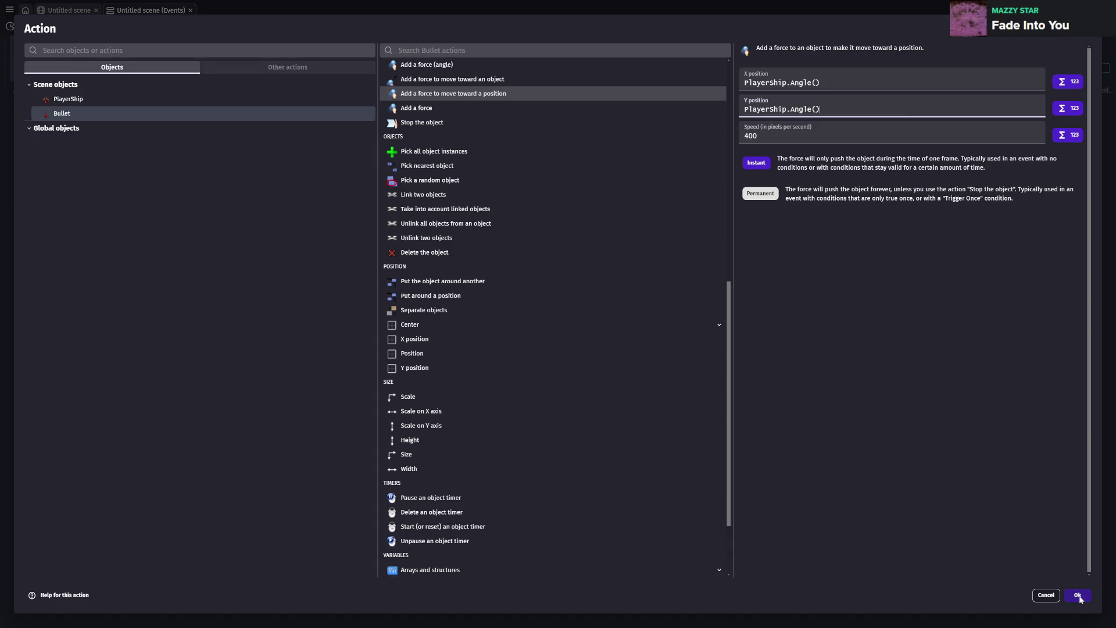
pyautogui.click(1077, 595)
# - Run the game preview and fire several bullets from the ship
pyautogui.click(535, 26)
pyautogui.click(579, 302)
pyautogui.click(347, 365)
pyautogui.click(388, 472)
pyautogui.click(644, 459)
pyautogui.click(682, 326)
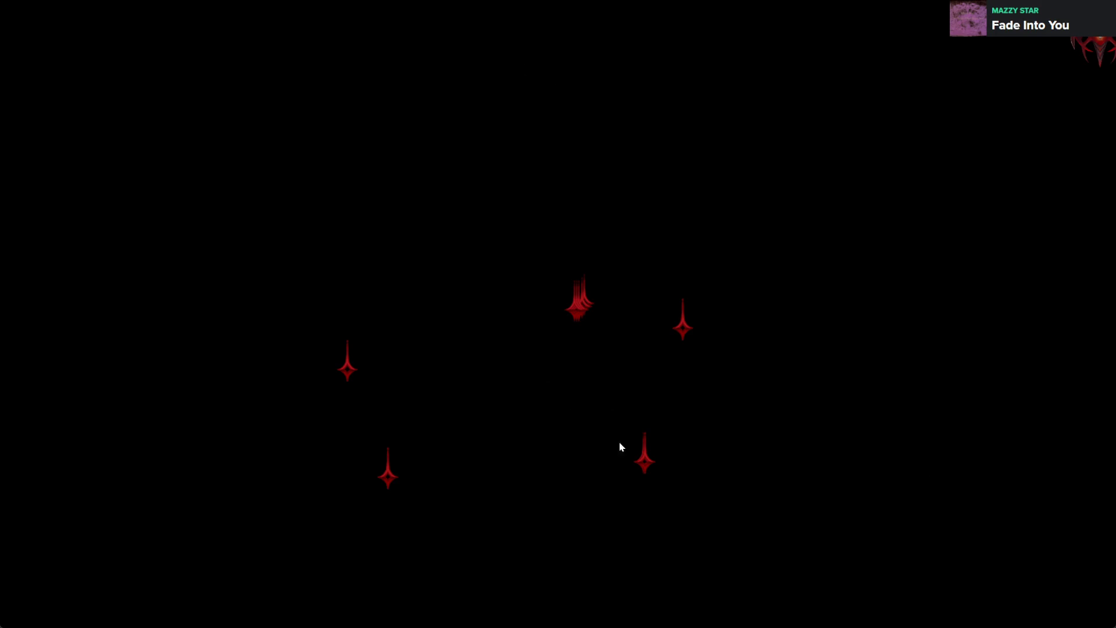
# - Close and relaunch the preview, fire a couple of shots, then close it again
pyautogui.hotkey('alt', 'F4')
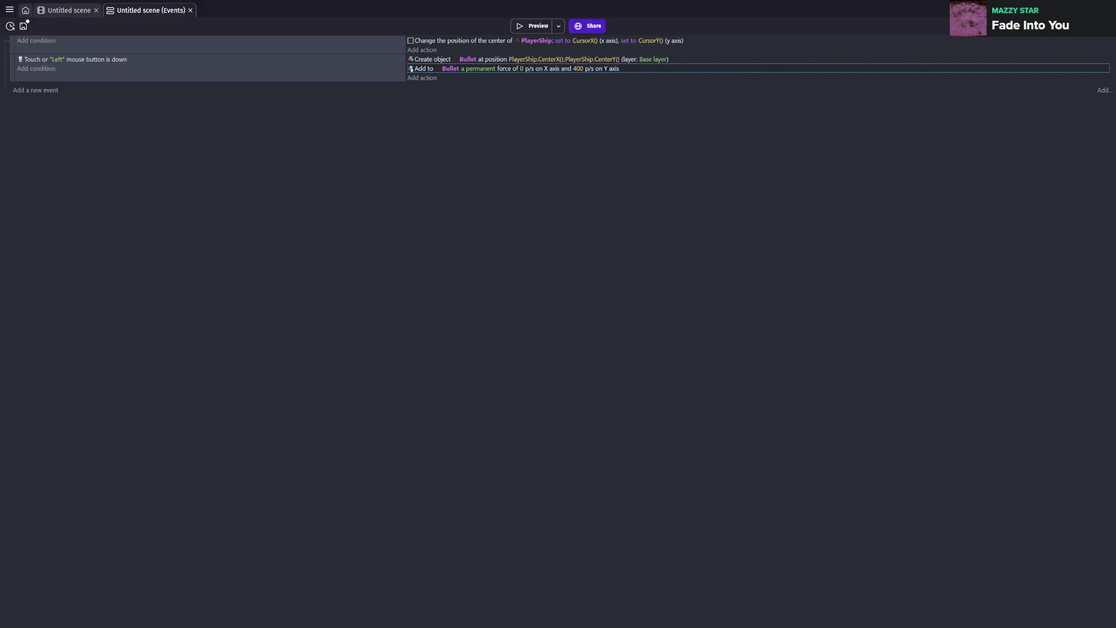
pyautogui.click(526, 26)
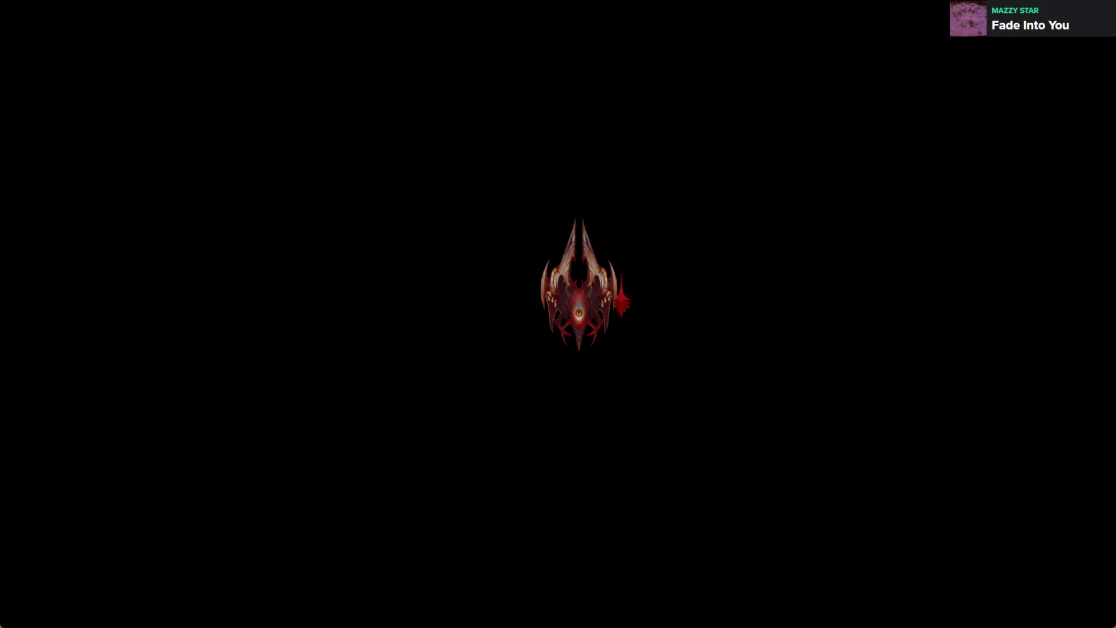
pyautogui.click(621, 407)
pyautogui.click(483, 430)
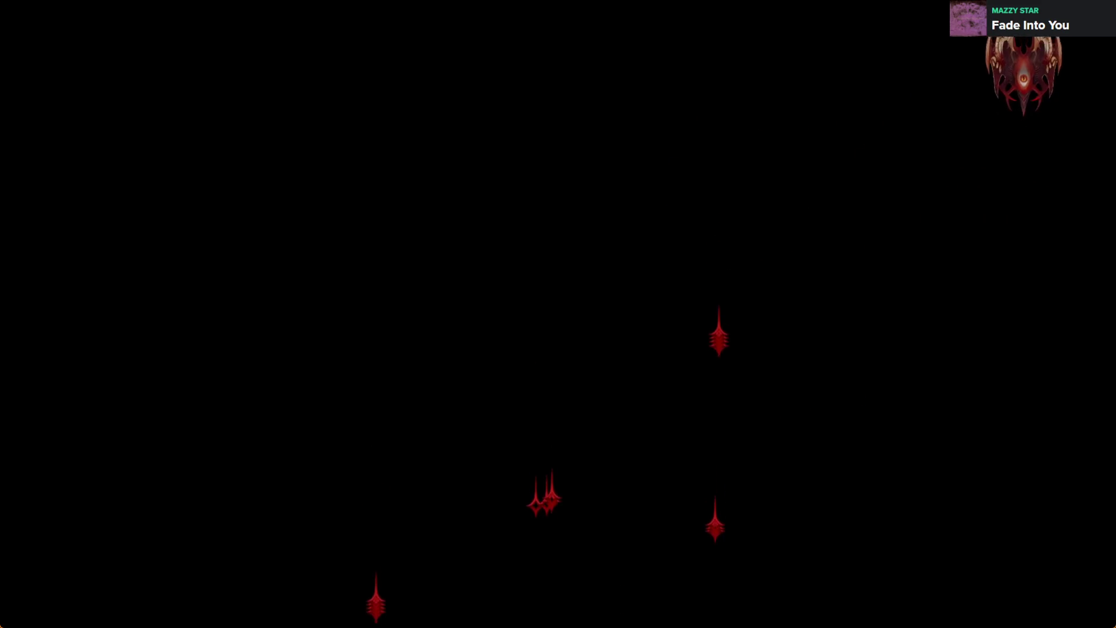
pyautogui.hotkey('alt', 'F4')
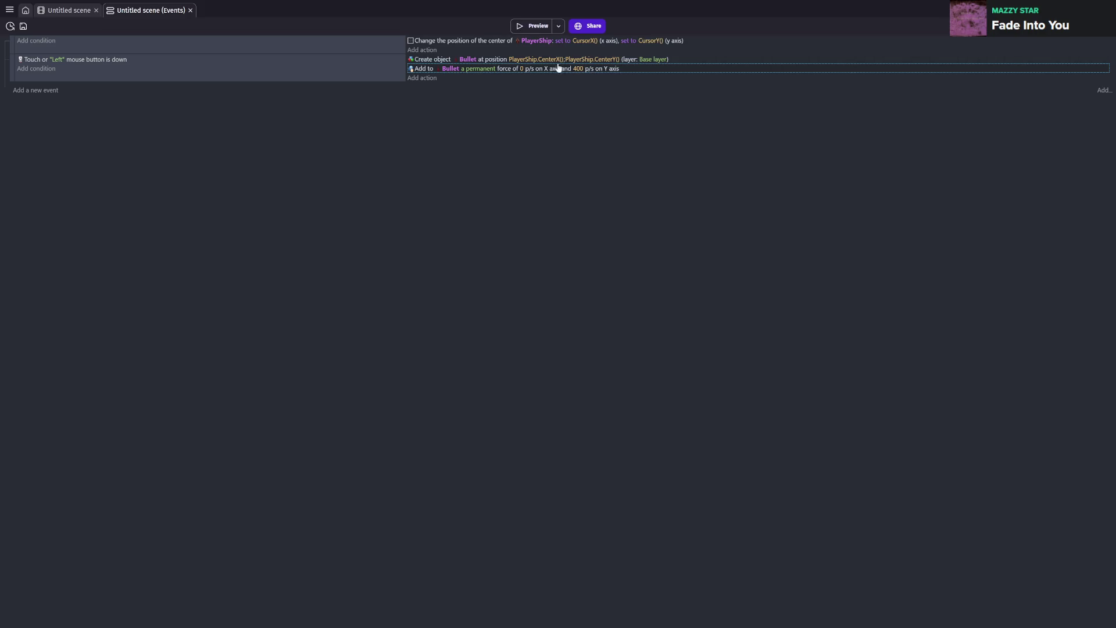
# - Change the Bullet force's Y speed to -500
pyautogui.doubleClick(653, 73)
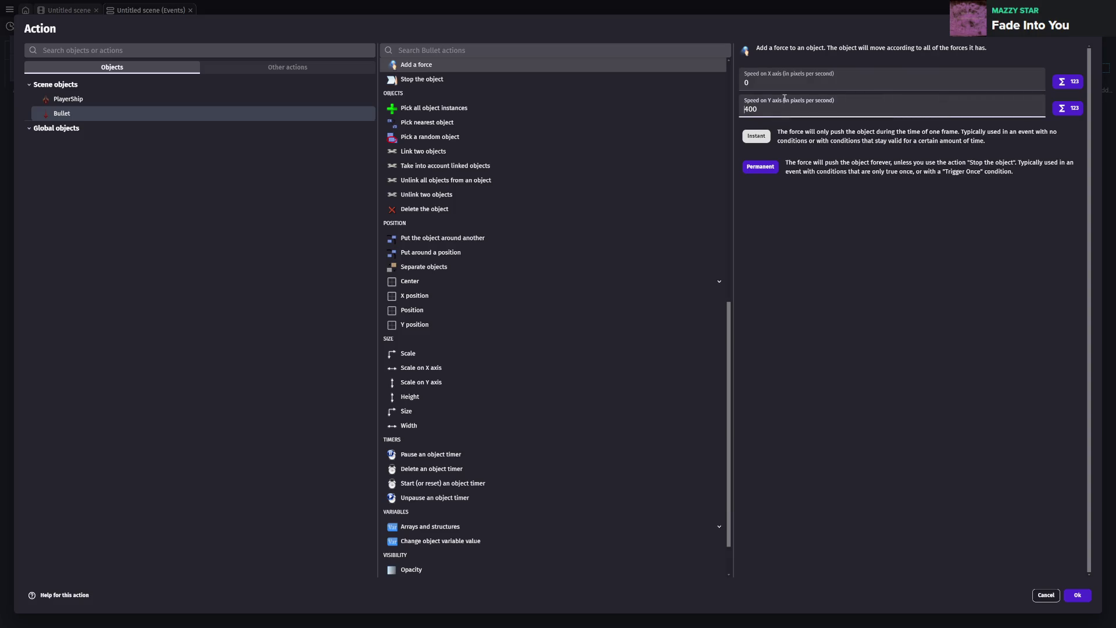
pyautogui.write('-')
pyautogui.press('Escape')
pyautogui.press('BackSpace')
pyautogui.write('500')
pyautogui.press('Escape')
pyautogui.click(1077, 595)
# - Preview the game, firing bullets while sweeping the ship side to side, then exit
pyautogui.click(531, 25)
pyautogui.click(611, 407)
pyautogui.click(379, 460)
pyautogui.click(245, 453)
pyautogui.click(543, 372)
pyautogui.click(703, 447)
pyautogui.click(469, 465)
pyautogui.moveTo(238, 454)
pyautogui.mouseDown()
pyautogui.moveTo(511, 478)
pyautogui.moveTo(167, 460)
pyautogui.moveTo(700, 494)
pyautogui.mouseUp()
pyautogui.click(420, 489)
pyautogui.click(250, 468)
pyautogui.click(194, 465)
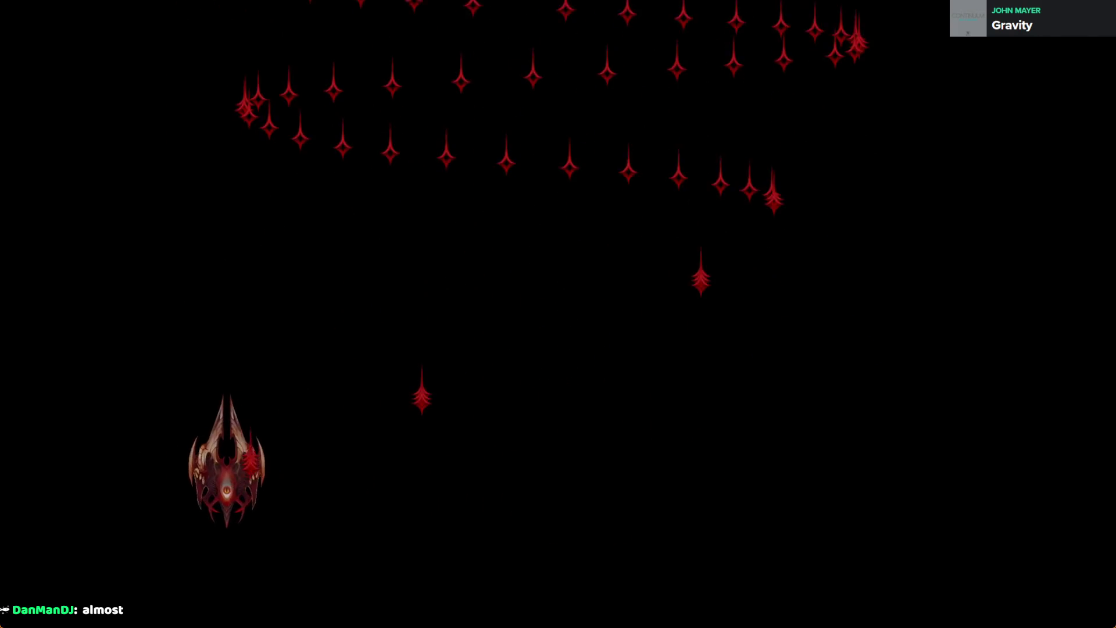
pyautogui.moveTo(605, 483)
pyautogui.mouseDown()
pyautogui.moveTo(276, 490)
pyautogui.moveTo(663, 448)
pyautogui.moveTo(587, 498)
pyautogui.moveTo(283, 488)
pyautogui.moveTo(498, 486)
pyautogui.moveTo(463, 498)
pyautogui.moveTo(839, 312)
pyautogui.moveTo(799, 291)
pyautogui.mouseUp()
pyautogui.click(1100, 7)
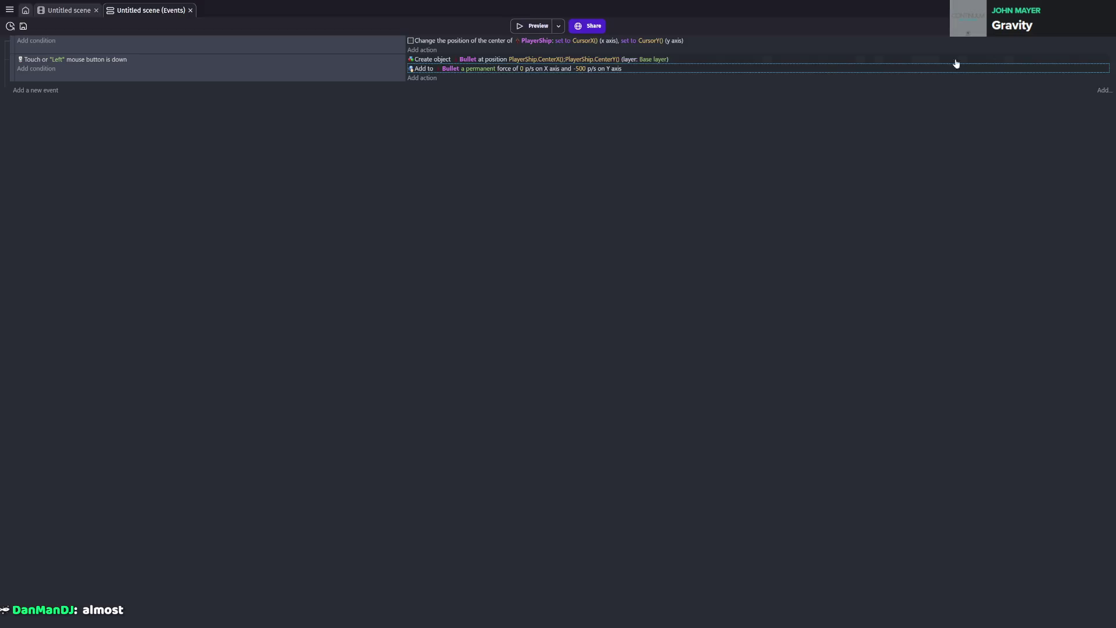
# - Edit the Bullet force's Y speed from -500 to -1000
pyautogui.doubleClick(663, 69)
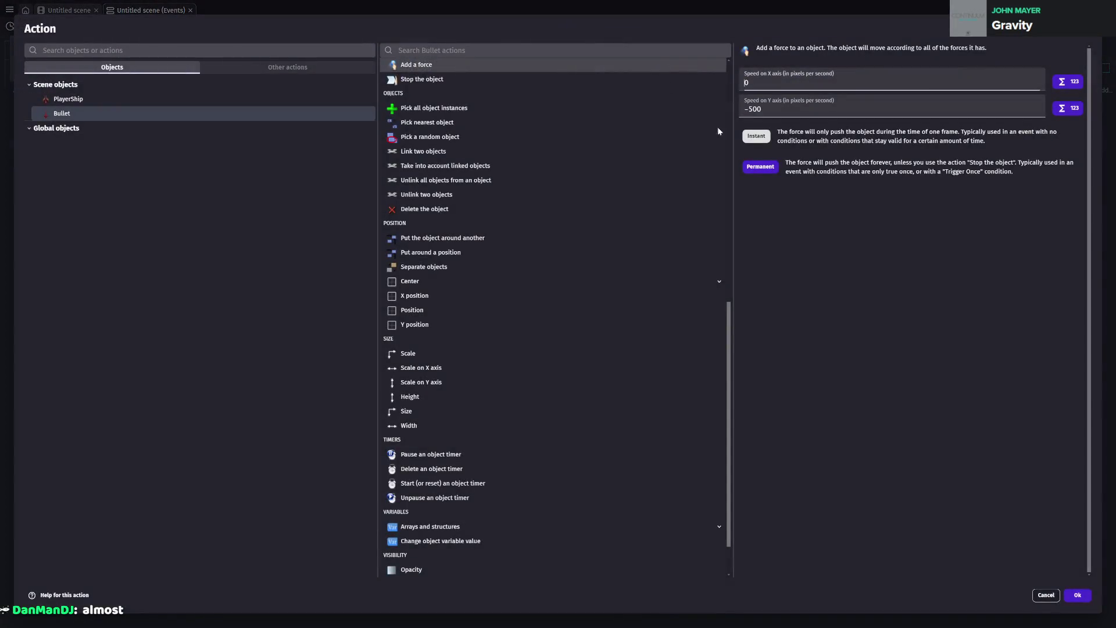
pyautogui.click(788, 105)
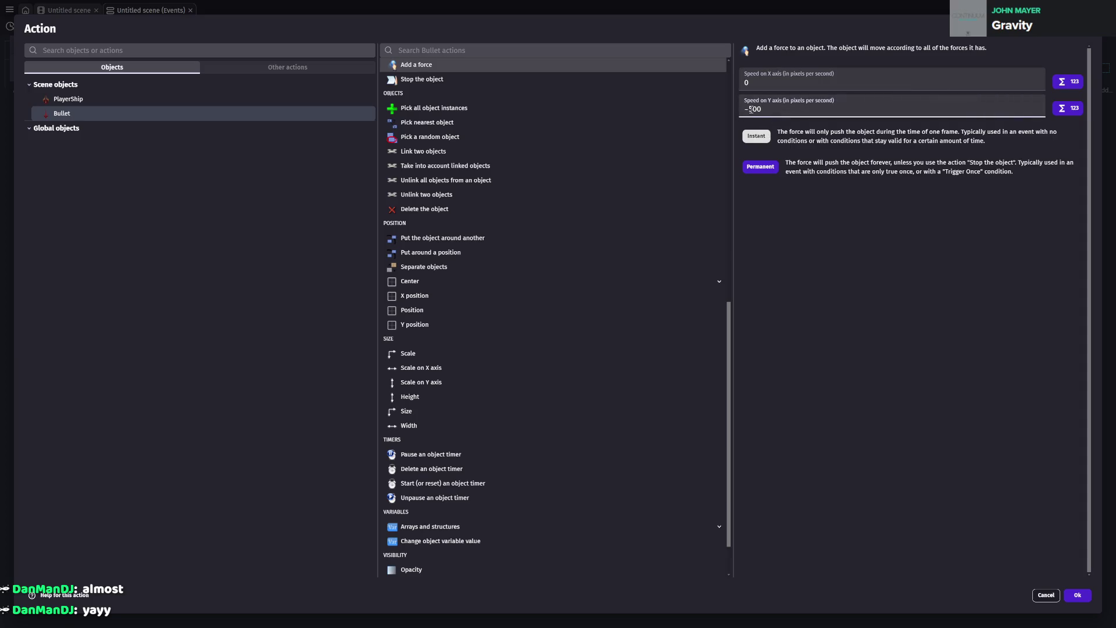
pyautogui.press('BackSpace')
pyautogui.write('1000')
pyautogui.press('Return')
# - Preview the game, sweeping the ship while firing upward bullets, then exit
pyautogui.click(536, 26)
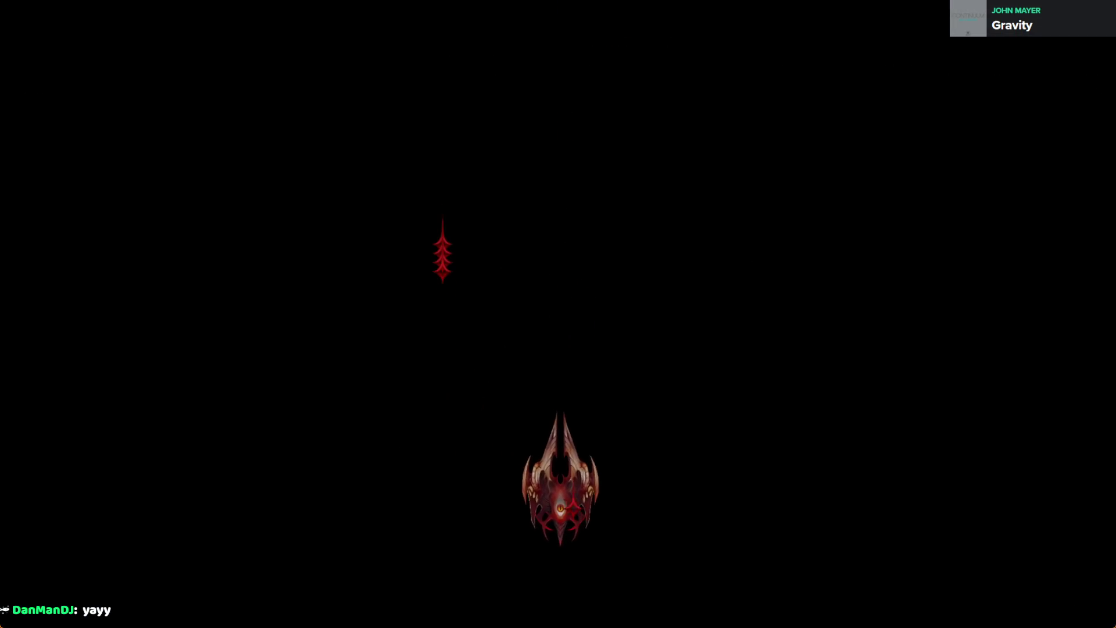
pyautogui.moveTo(560, 476)
pyautogui.mouseDown()
pyautogui.moveTo(493, 503)
pyautogui.moveTo(217, 486)
pyautogui.moveTo(731, 494)
pyautogui.moveTo(317, 448)
pyautogui.moveTo(889, 506)
pyautogui.moveTo(272, 505)
pyautogui.moveTo(588, 511)
pyautogui.moveTo(513, 499)
pyautogui.moveTo(461, 500)
pyautogui.moveTo(710, 529)
pyautogui.moveTo(400, 540)
pyautogui.moveTo(585, 540)
pyautogui.moveTo(452, 296)
pyautogui.moveTo(529, 291)
pyautogui.moveTo(424, 424)
pyautogui.moveTo(401, 385)
pyautogui.moveTo(622, 298)
pyautogui.moveTo(333, 244)
pyautogui.moveTo(339, 360)
pyautogui.moveTo(496, 488)
pyautogui.moveTo(555, 372)
pyautogui.moveTo(398, 488)
pyautogui.moveTo(405, 425)
pyautogui.moveTo(386, 224)
pyautogui.moveTo(414, 242)
pyautogui.moveTo(508, 364)
pyautogui.moveTo(341, 337)
pyautogui.moveTo(466, 281)
pyautogui.moveTo(441, 386)
pyautogui.moveTo(491, 389)
pyautogui.moveTo(200, 523)
pyautogui.moveTo(429, 319)
pyautogui.moveTo(331, 336)
pyautogui.moveTo(718, 558)
pyautogui.moveTo(438, 224)
pyautogui.mouseUp()
pyautogui.click(1111, 4)
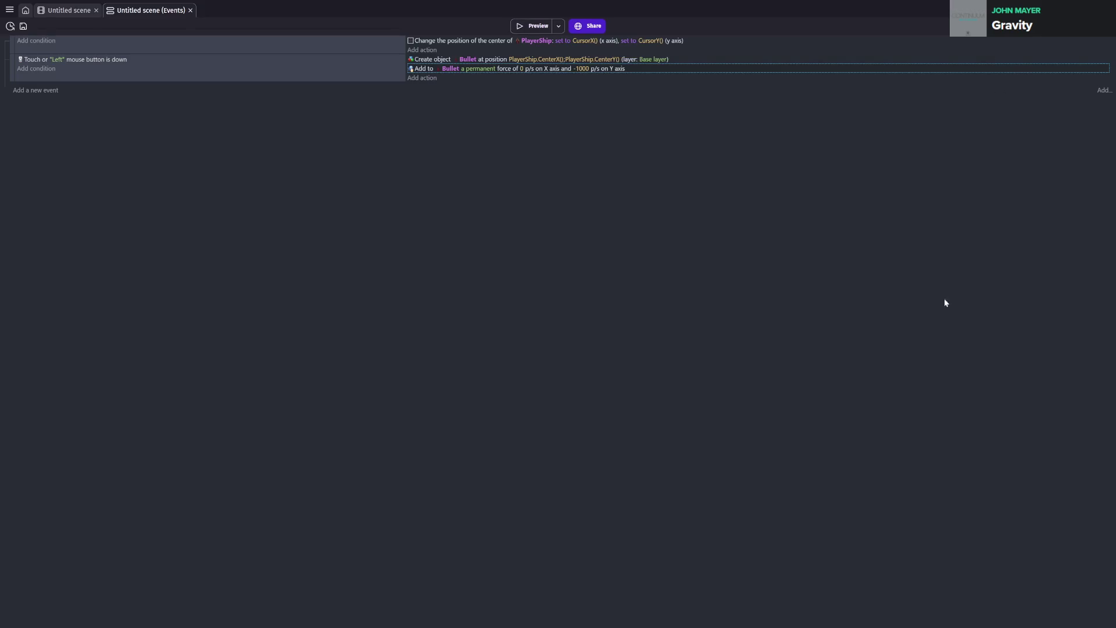
# - Save the project with Ctrl+S
pyautogui.hotkey('ctrl', 's')
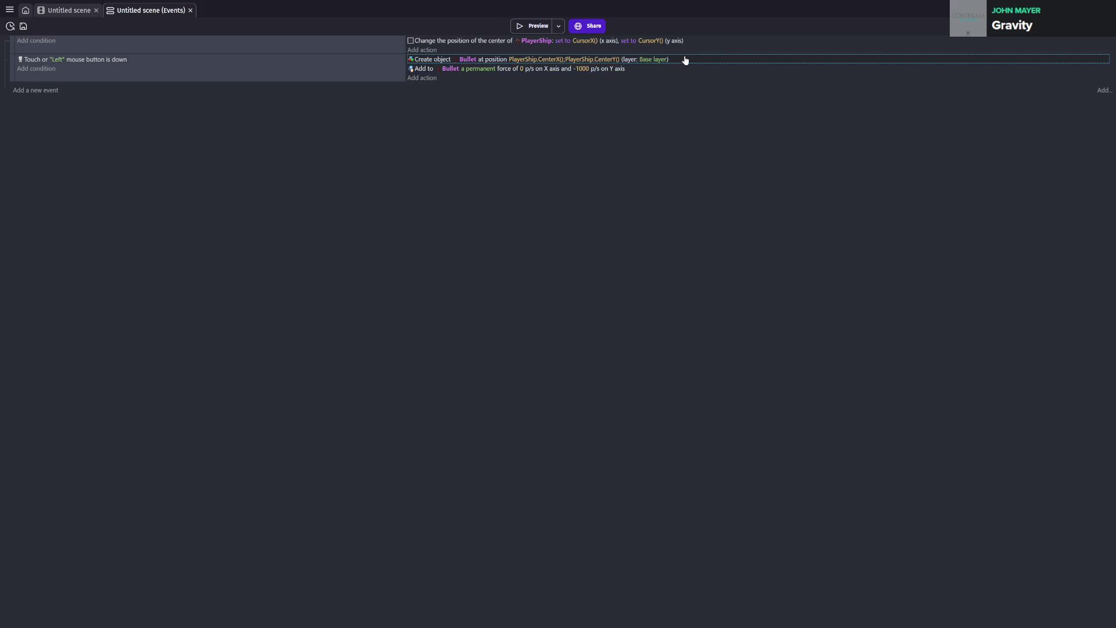
# - Add a 'Trigger once while true' condition to the mouse-button event and save the project
pyautogui.click(32, 68)
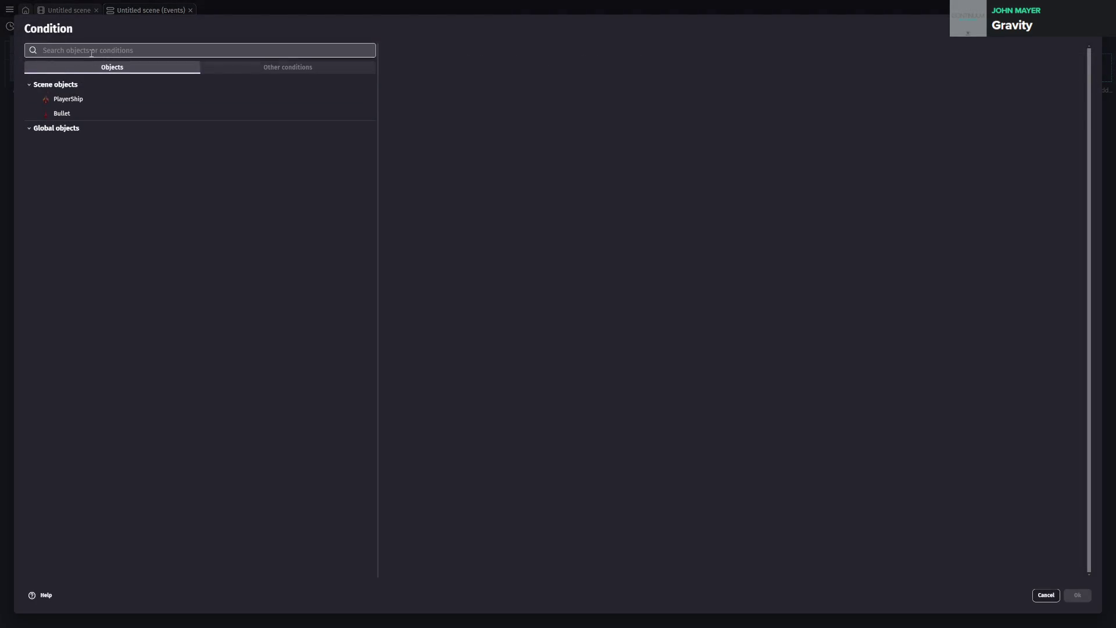
pyautogui.write('once')
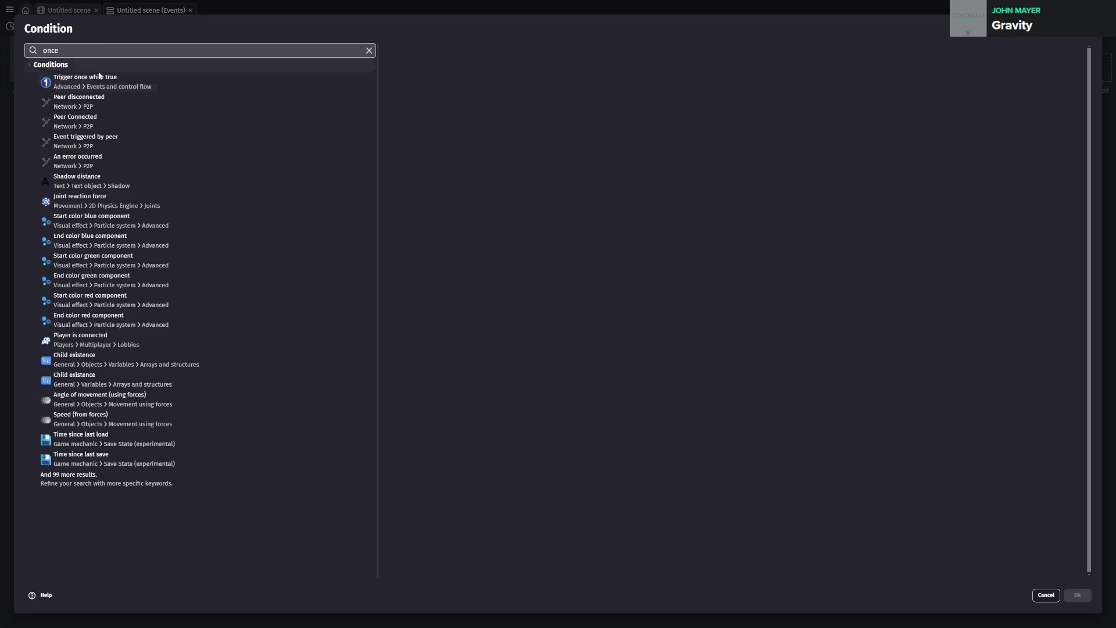
pyautogui.click(141, 90)
pyautogui.click(1077, 594)
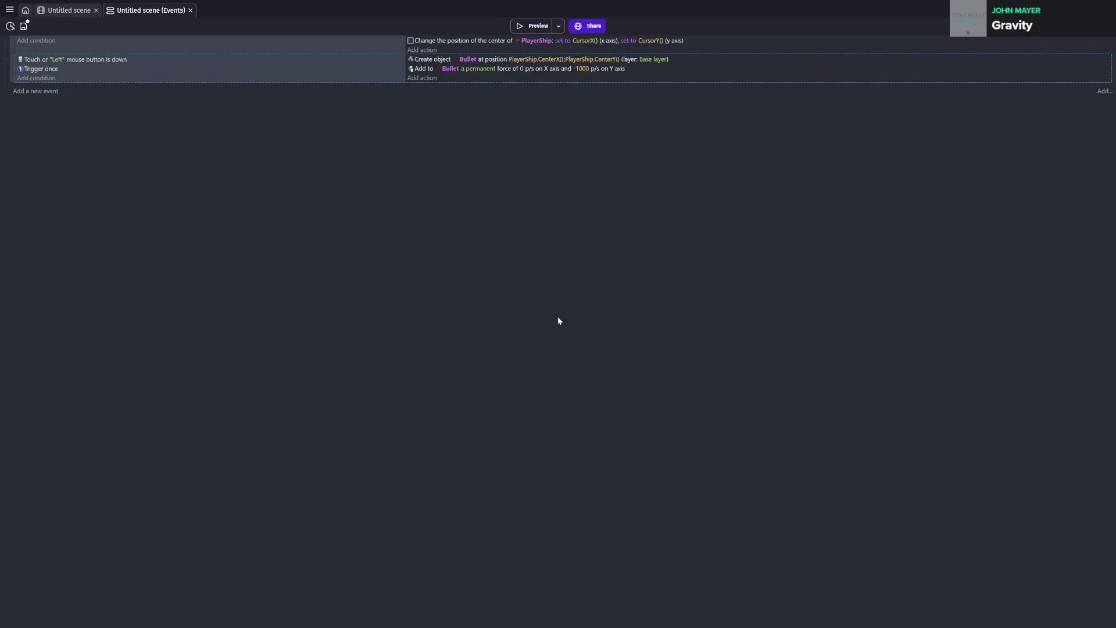
pyautogui.hotkey('ctrl', 's')
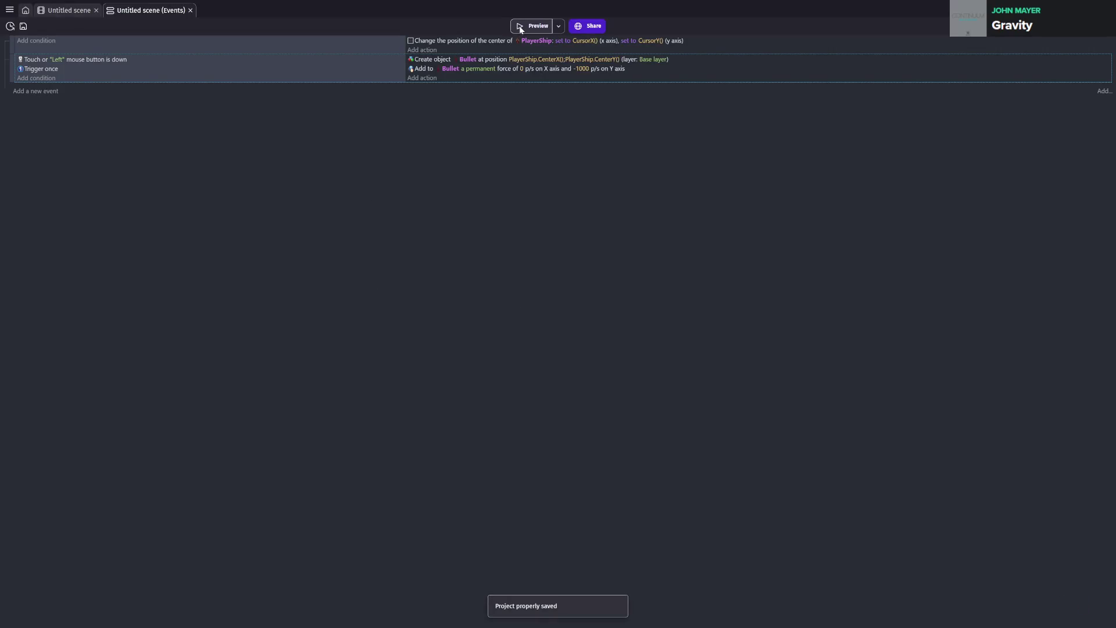
pyautogui.click(519, 26)
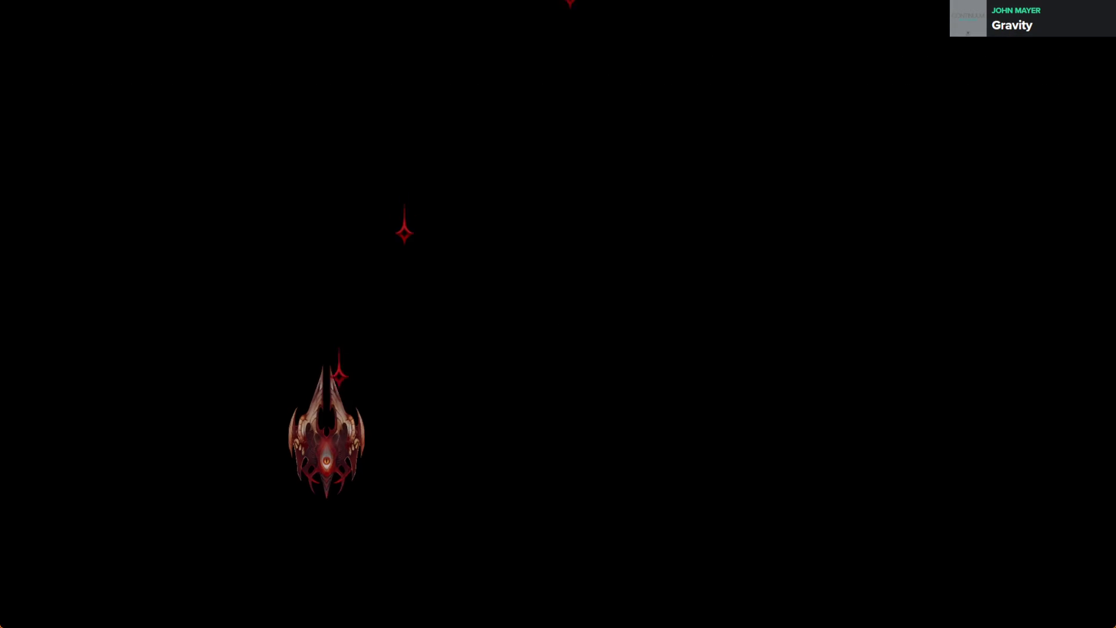
# - Test single-shot firing in the preview while sweeping the ship, then close it
pyautogui.click(339, 427)
pyautogui.click(342, 427)
pyautogui.click(344, 427)
pyautogui.click(345, 431)
pyautogui.moveTo(427, 430)
pyautogui.mouseDown()
pyautogui.moveTo(773, 433)
pyautogui.moveTo(261, 459)
pyautogui.moveTo(569, 460)
pyautogui.moveTo(408, 471)
pyautogui.moveTo(516, 469)
pyautogui.moveTo(356, 461)
pyautogui.moveTo(273, 479)
pyautogui.moveTo(748, 465)
pyautogui.moveTo(423, 486)
pyautogui.moveTo(808, 291)
pyautogui.moveTo(1076, 45)
pyautogui.moveTo(1085, 49)
pyautogui.mouseUp()
pyautogui.hotkey('alt', 'F4')
# - Save, then delete the Trigger once condition from the mouse-button event
pyautogui.hotkey('ctrl', 's')
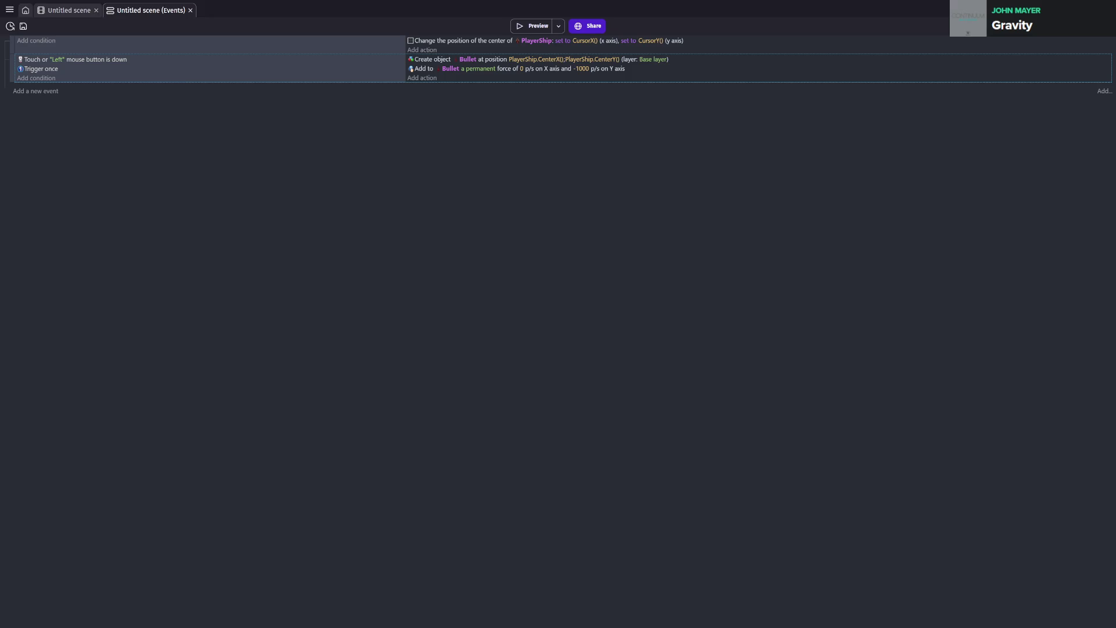
pyautogui.click(35, 69)
pyautogui.press('Delete')
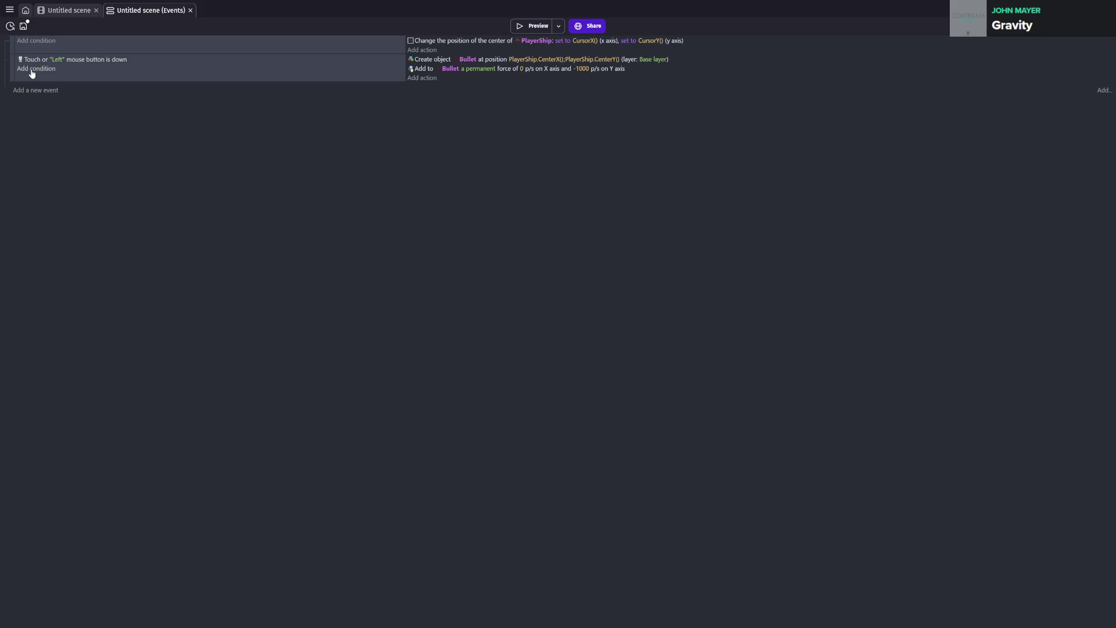
# - Add a condition requiring scene timer 'firerate' to be greater than 0.25 seconds
pyautogui.click(32, 69)
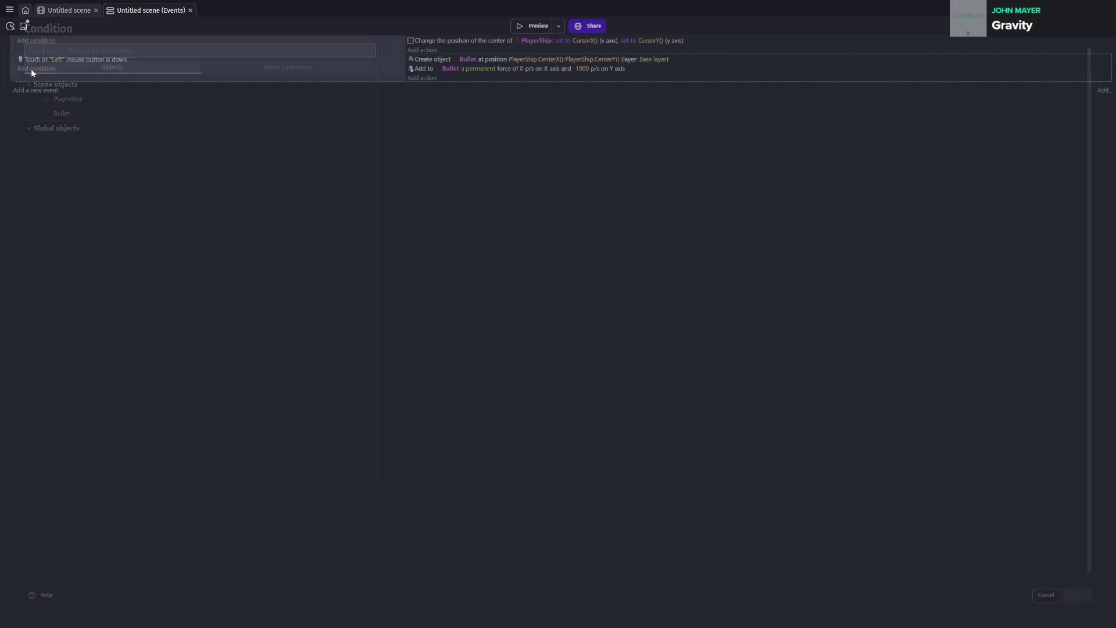
pyautogui.write('value of scene timer')
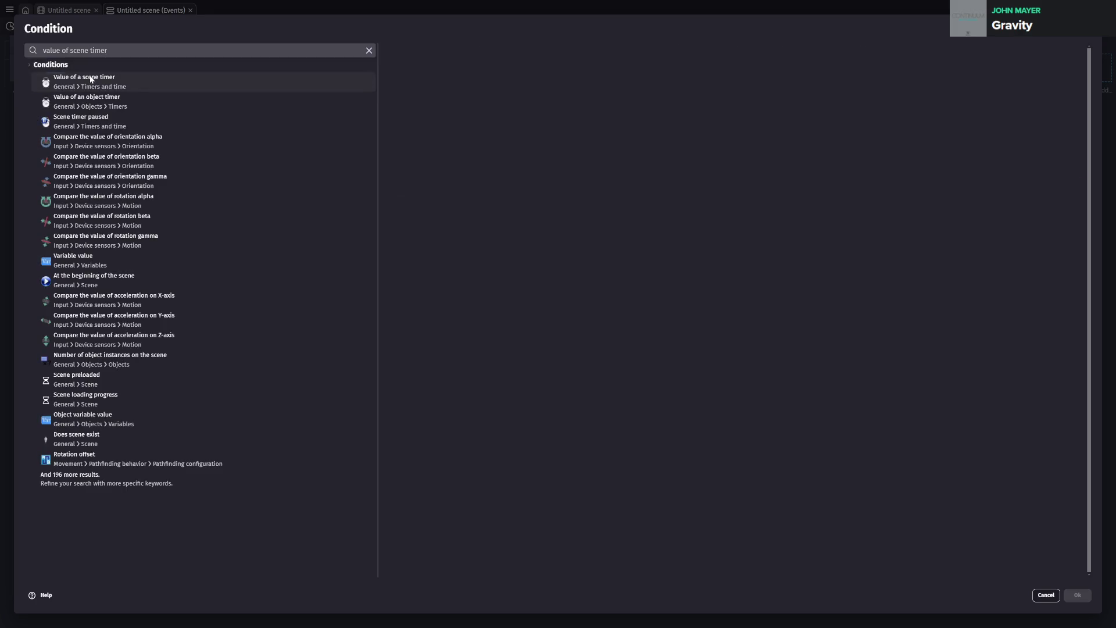
pyautogui.click(76, 81)
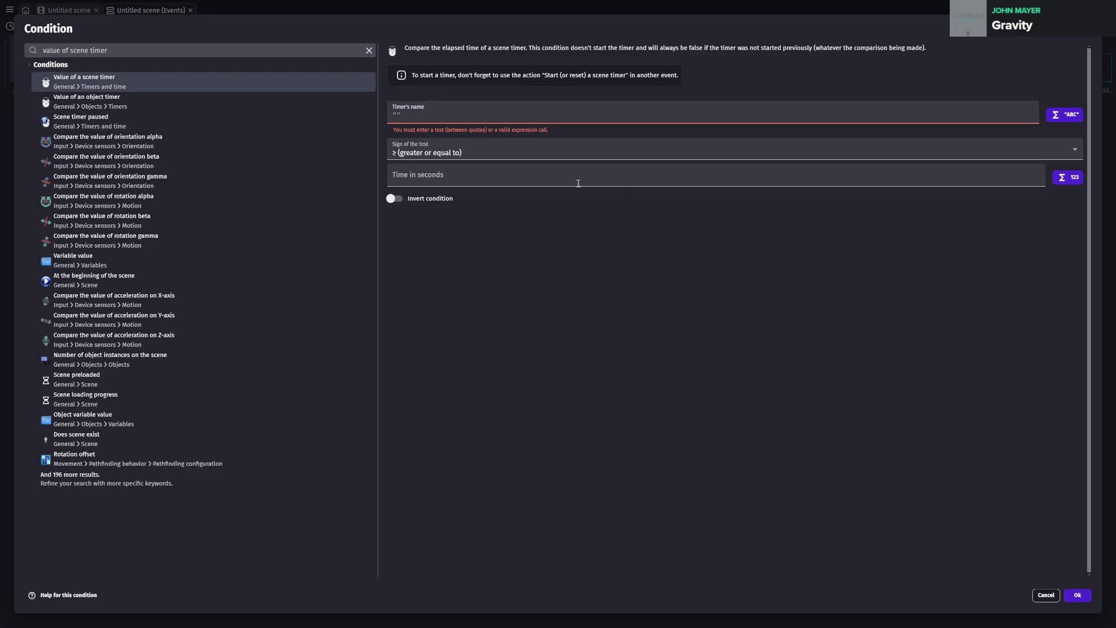
pyautogui.click(448, 103)
pyautogui.write('"fuire')
pyautogui.write('rate"')
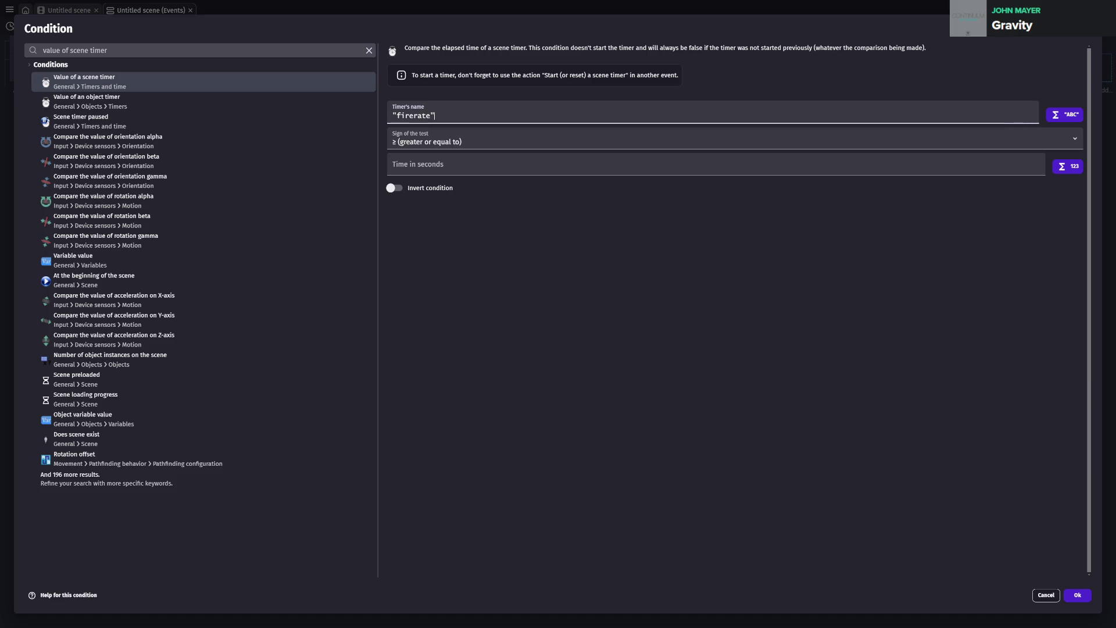
pyautogui.click(427, 169)
pyautogui.write('0.')
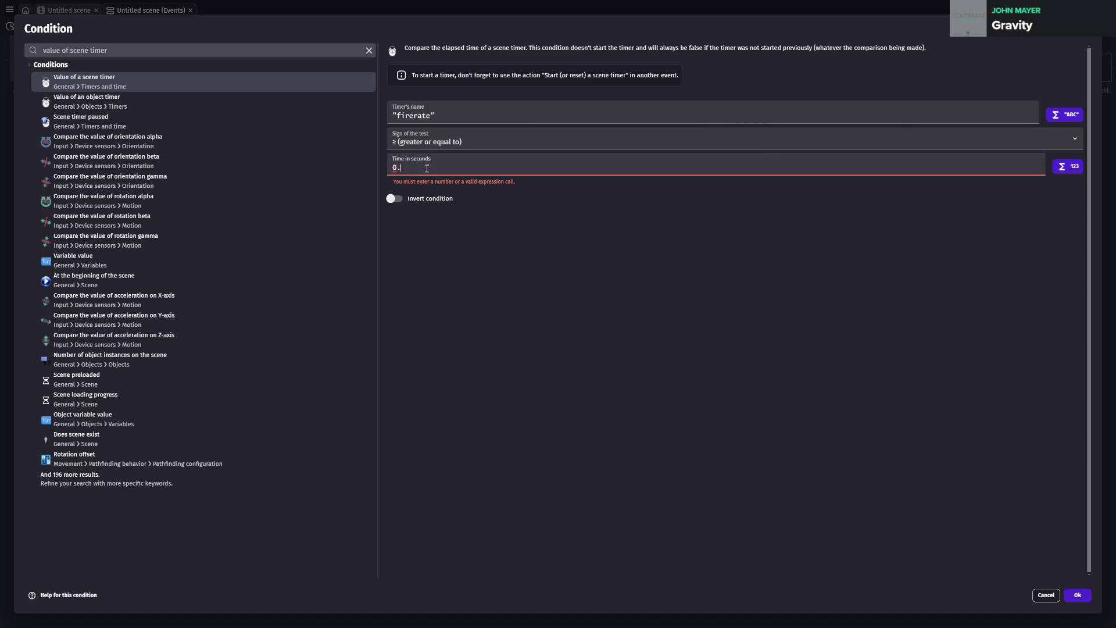
pyautogui.write('25')
pyautogui.click(452, 146)
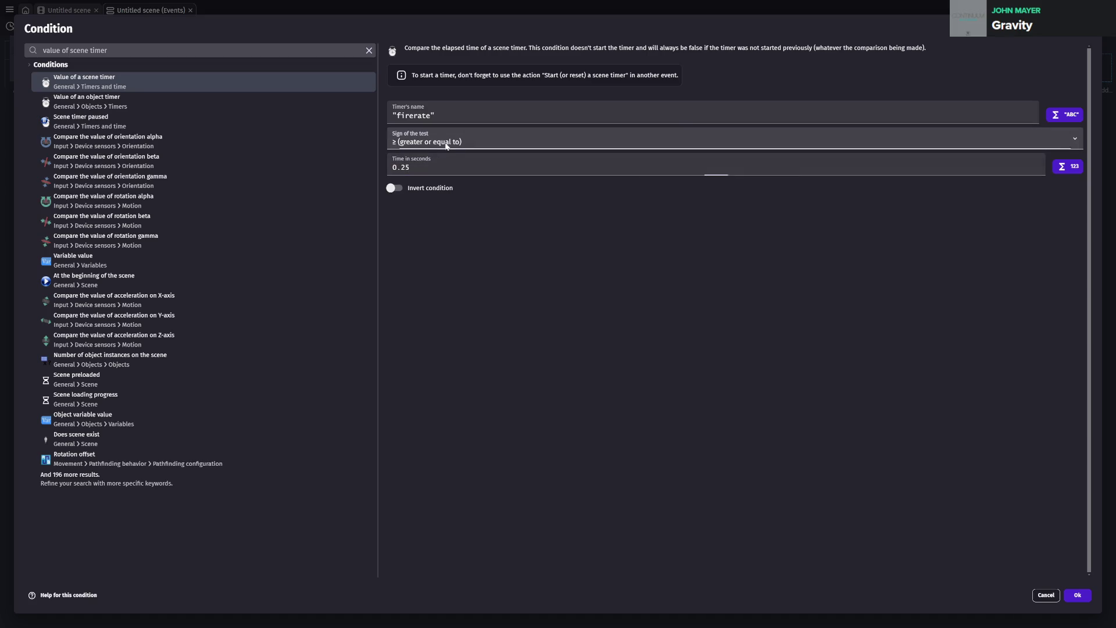
pyautogui.click(418, 170)
pyautogui.click(1084, 596)
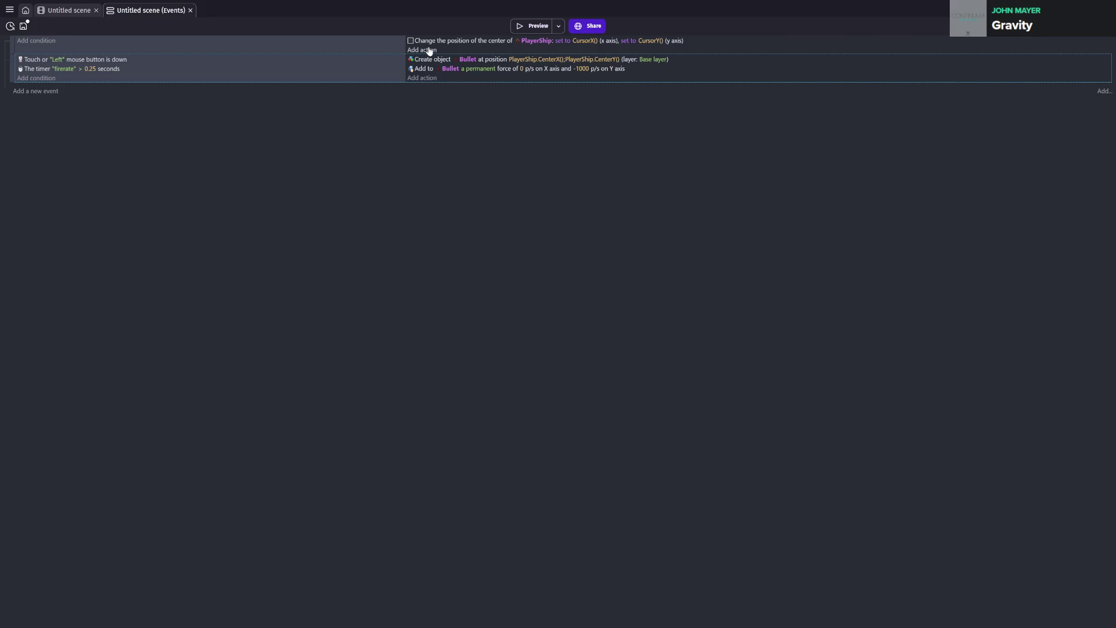
# - Add a new event with the 'At the beginning of the scene' condition
pyautogui.click(42, 91)
pyautogui.click(42, 88)
pyautogui.write('at the be')
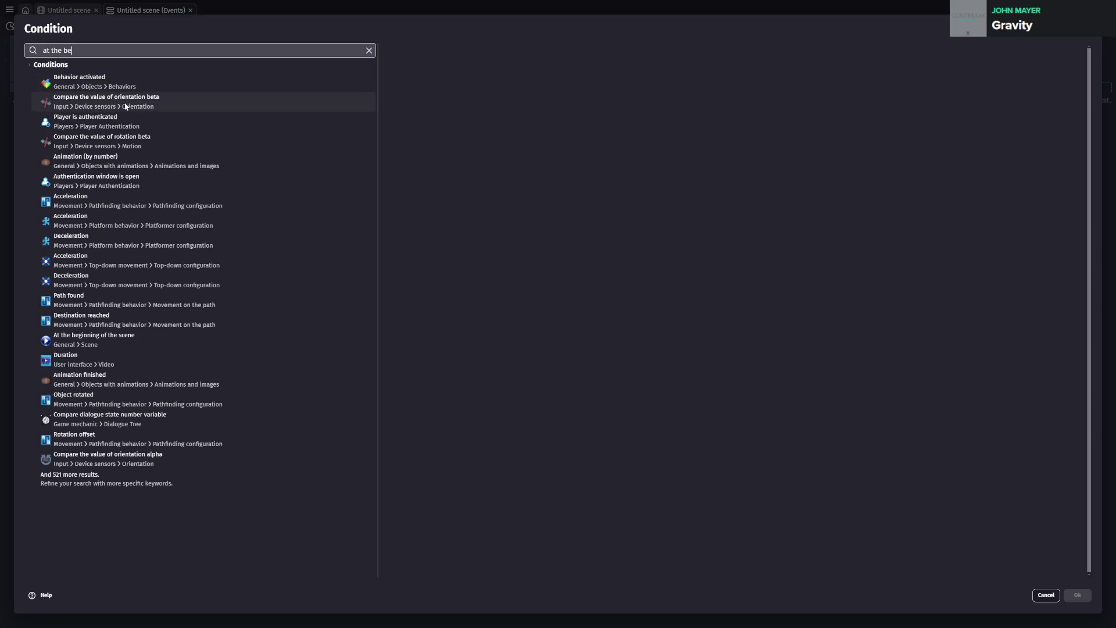
pyautogui.press('BackSpace')
pyautogui.press('BackSpace')
pyautogui.hotkey('ctrl', 'a')
pyautogui.write('beginning')
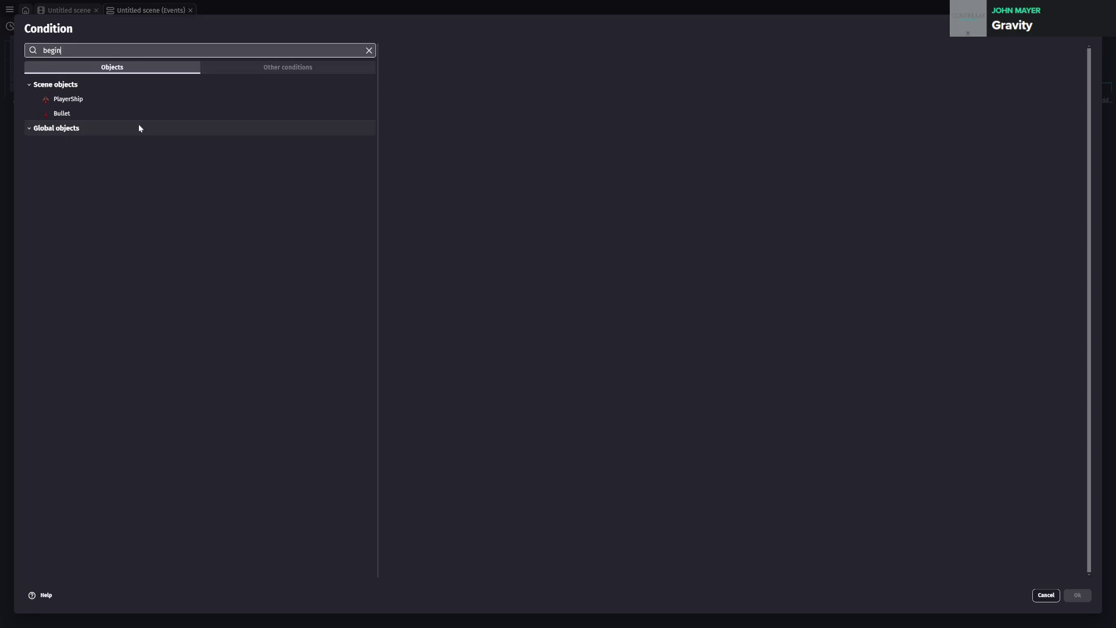
pyautogui.click(192, 80)
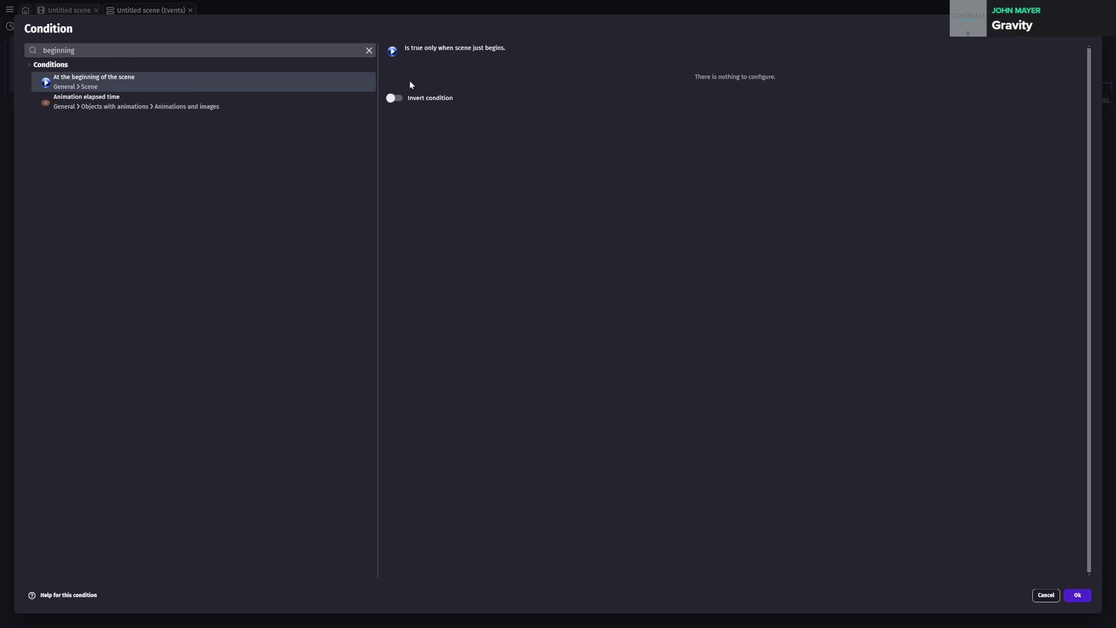
pyautogui.click(1077, 596)
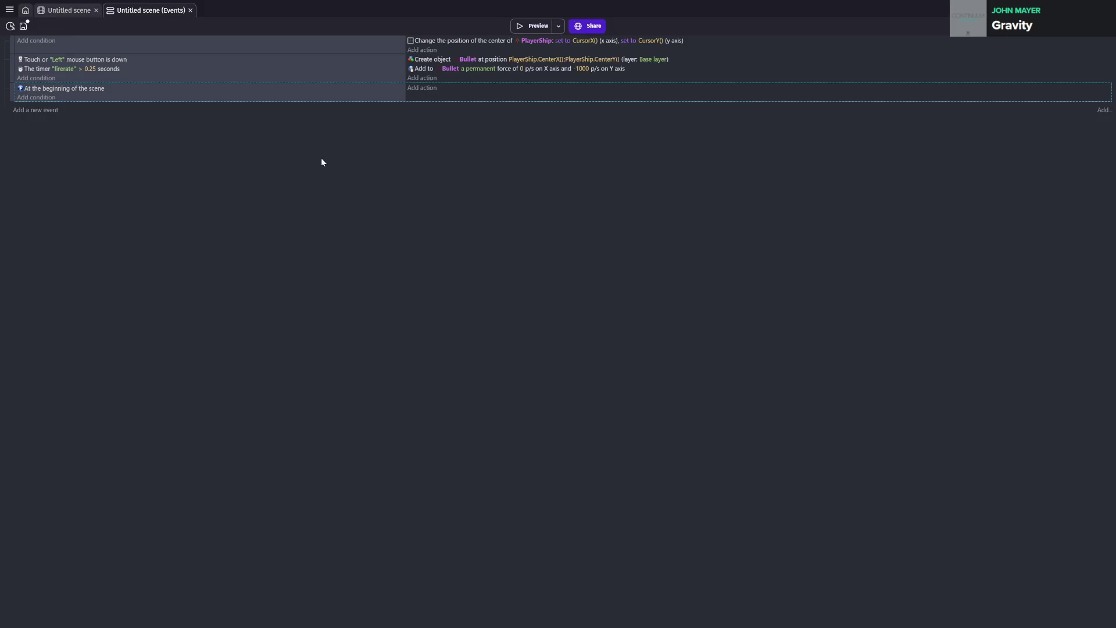
# - Move the beginning-of-scene event to the top of the events sheet
pyautogui.moveTo(80, 92); pyautogui.dragTo(86, 37)
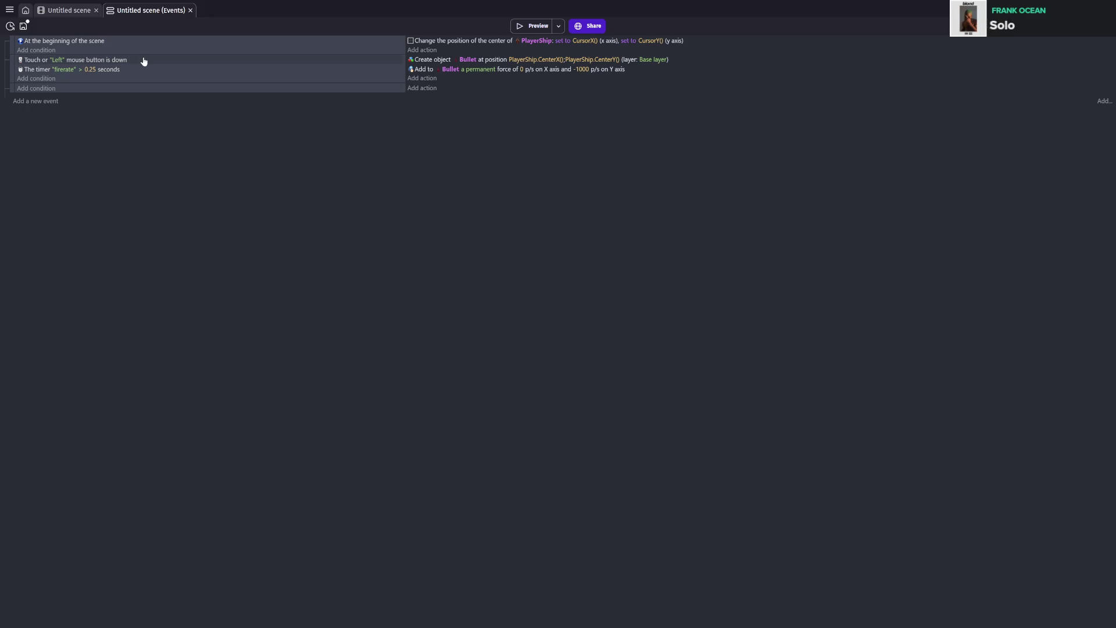
pyautogui.hotkey('ctrl', 'z')
pyautogui.moveTo(12, 90); pyautogui.dragTo(19, 42)
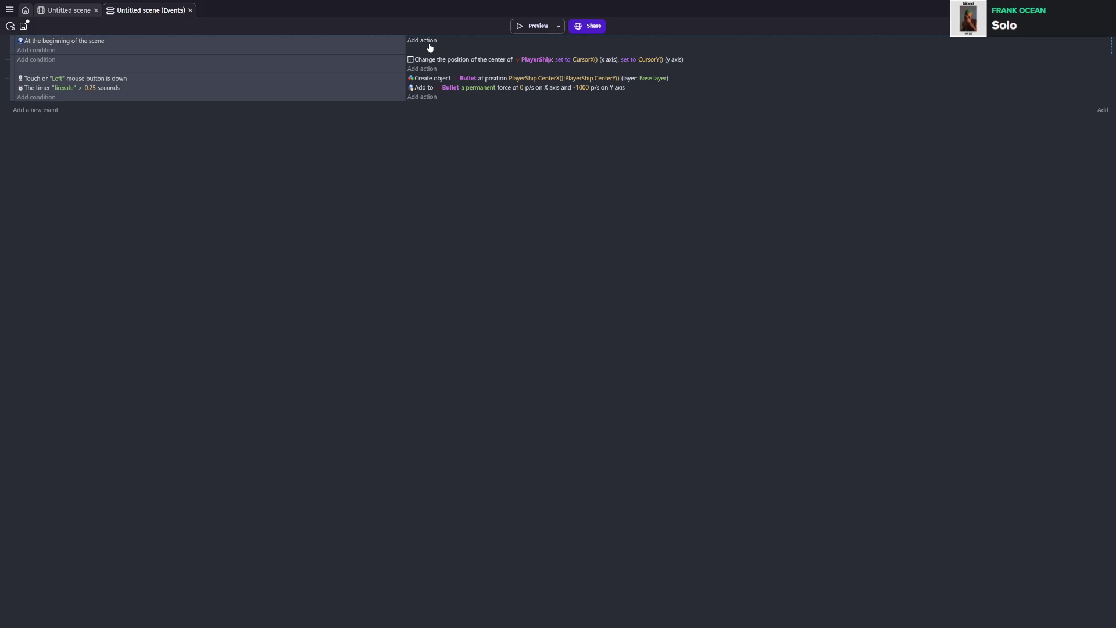
# - Start Bullet's 'firerate' object timer at scene start, save, and launch the preview
pyautogui.click(428, 43)
pyautogui.write('reset')
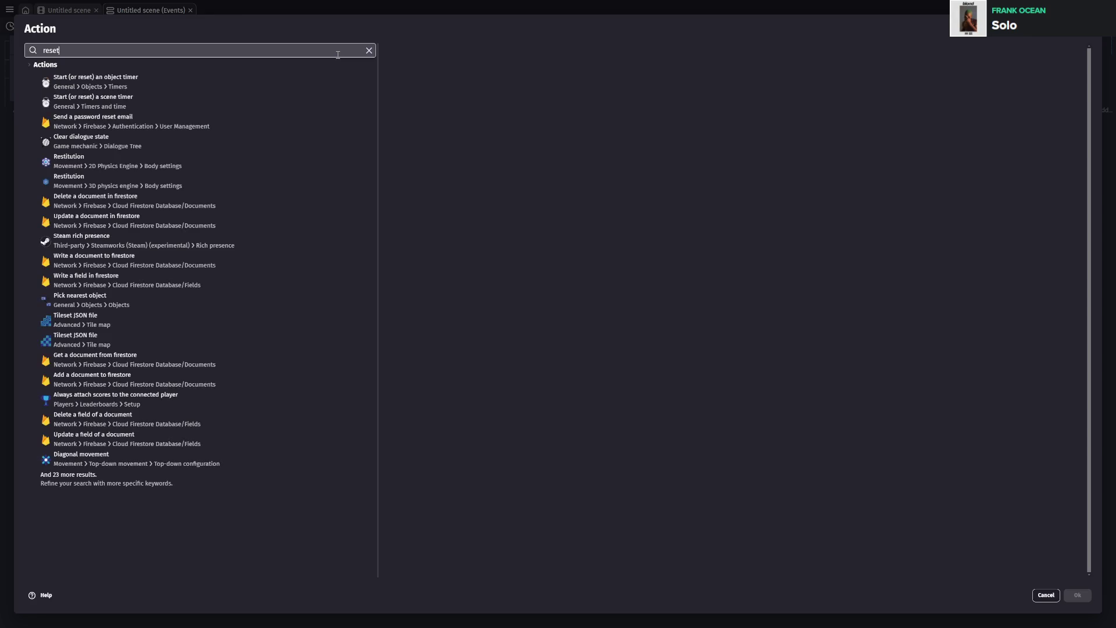
pyautogui.click(192, 92)
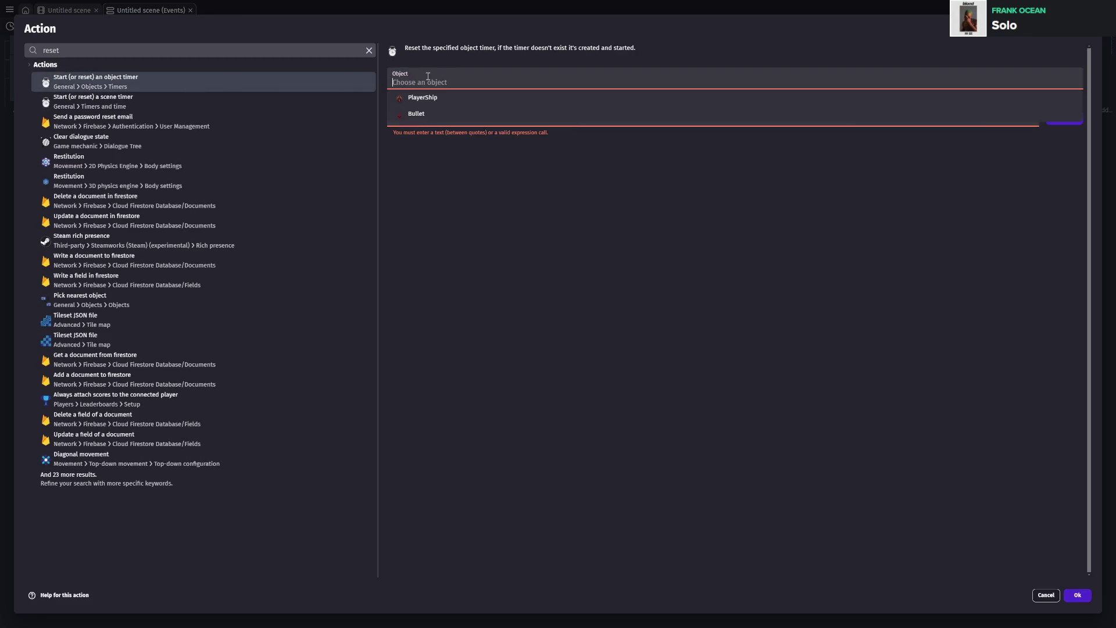
pyautogui.click(431, 114)
pyautogui.click(429, 106)
pyautogui.write('"firerate"')
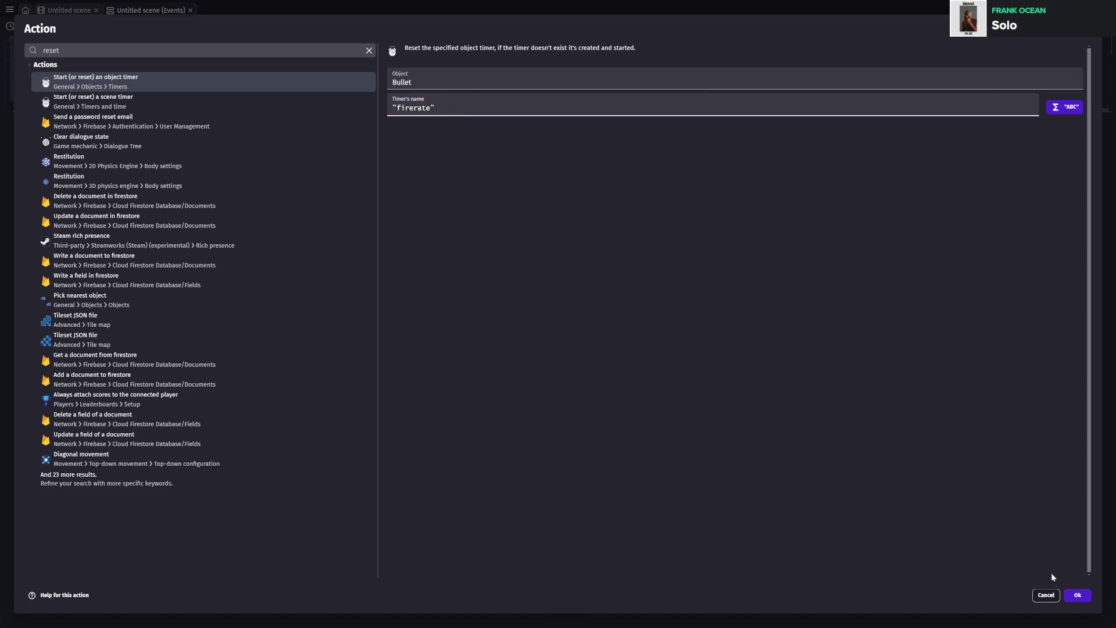
pyautogui.click(1077, 595)
pyautogui.hotkey('ctrl', 's')
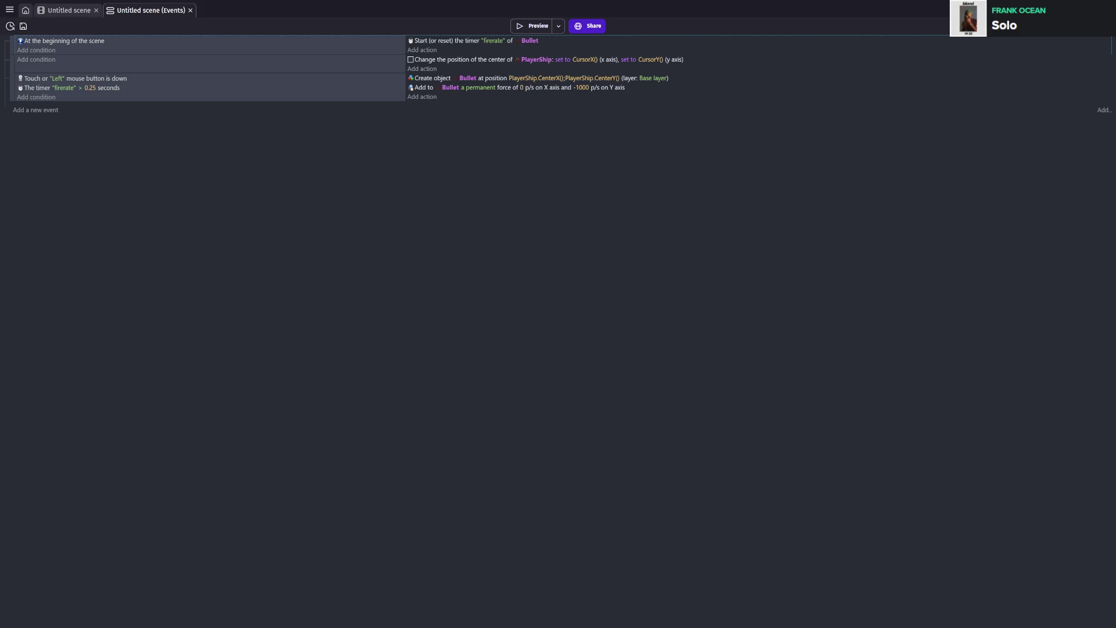
pyautogui.press('F5')
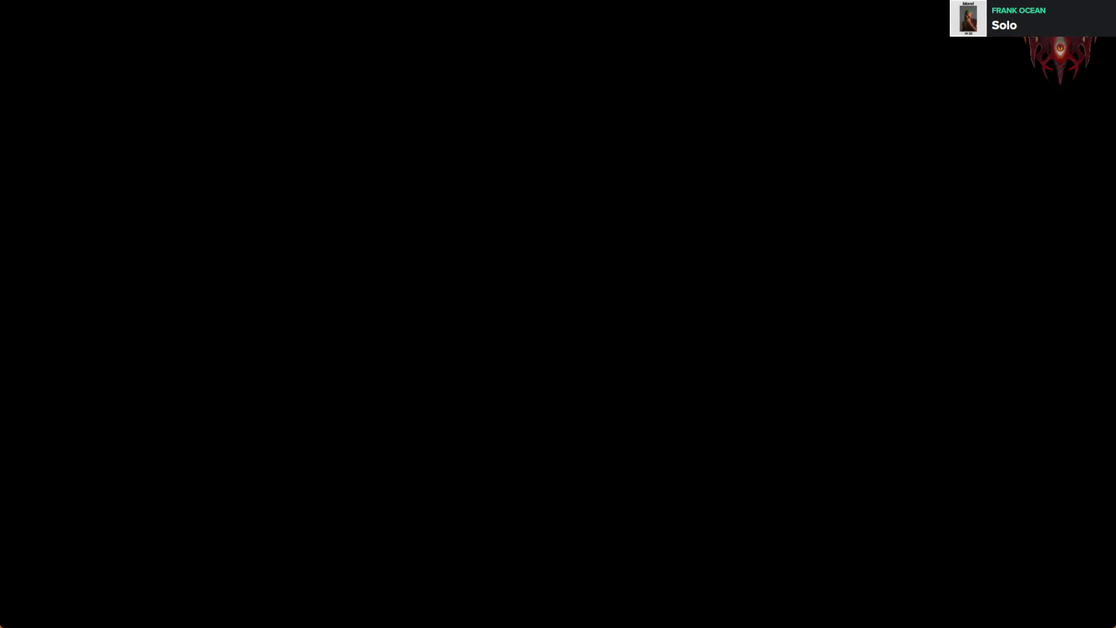
# - Relaunch the game preview with the emptied top event, see no bullets, and close it
pyautogui.click(1093, 6)
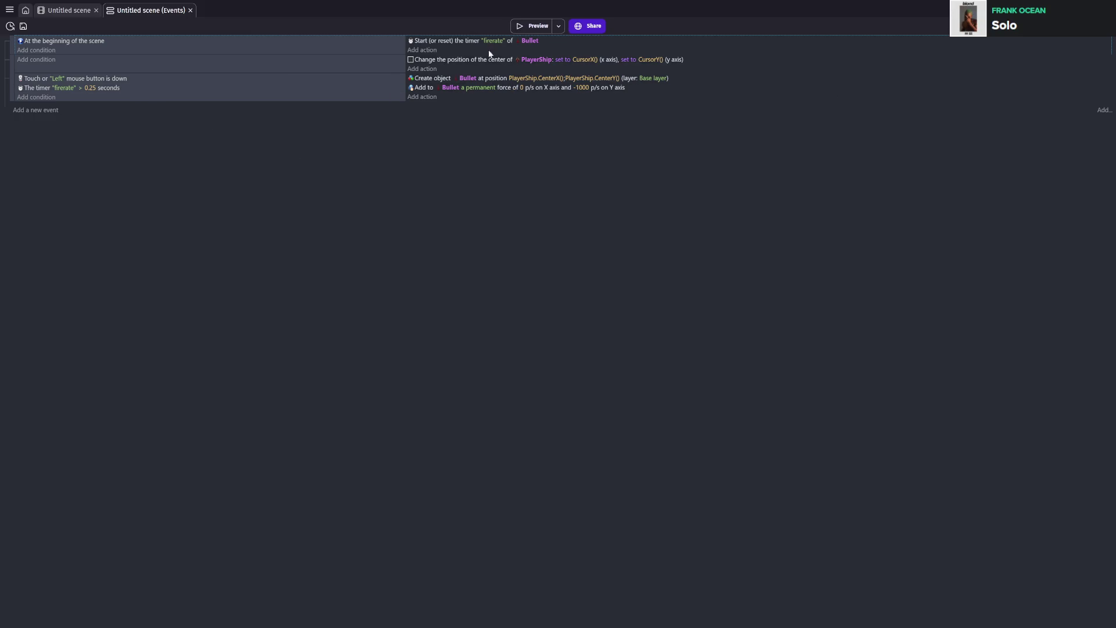
pyautogui.click(528, 27)
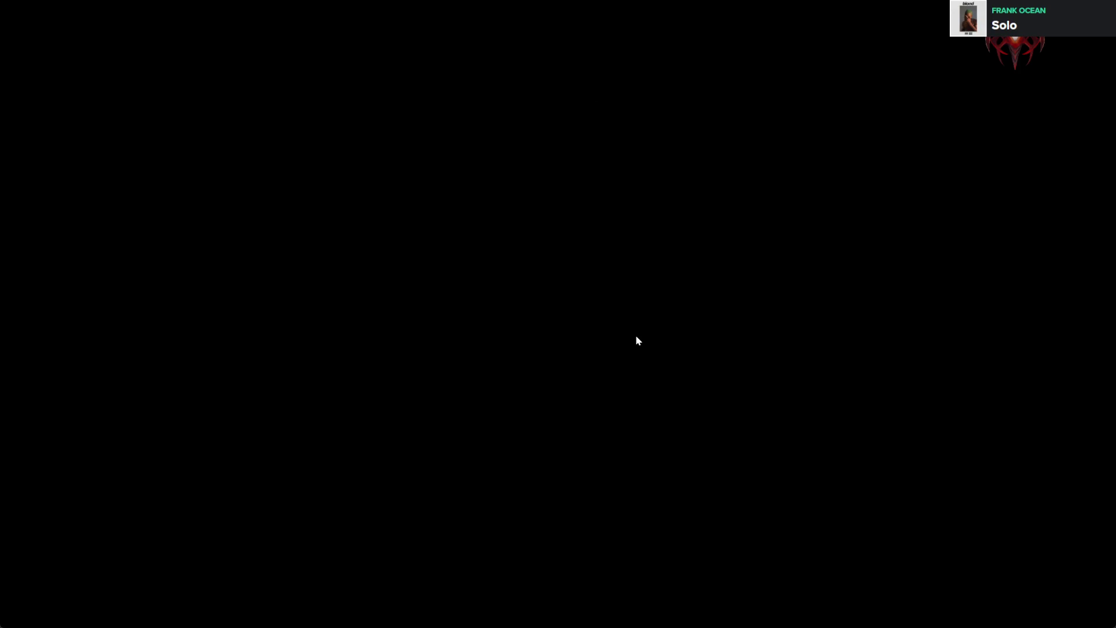
pyautogui.hotkey('alt', 'F4')
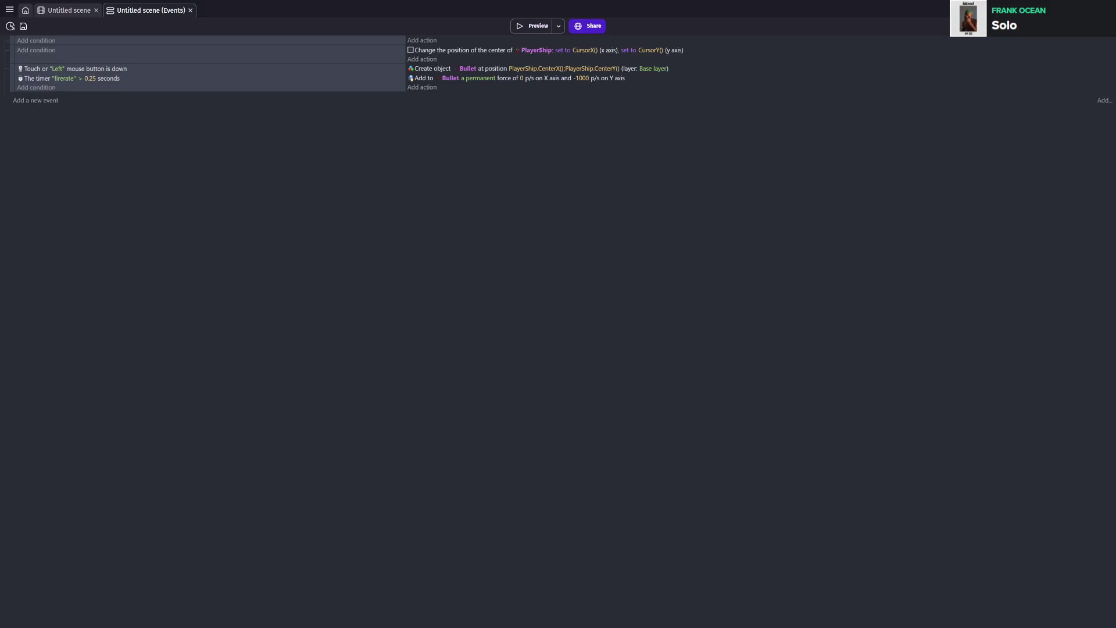
pyautogui.press('F5')
pyautogui.hotkey('alt', 'F4')
# - Delete the empty top event, save the project, and run a quick preview
pyautogui.click(35, 40)
pyautogui.press('Escape')
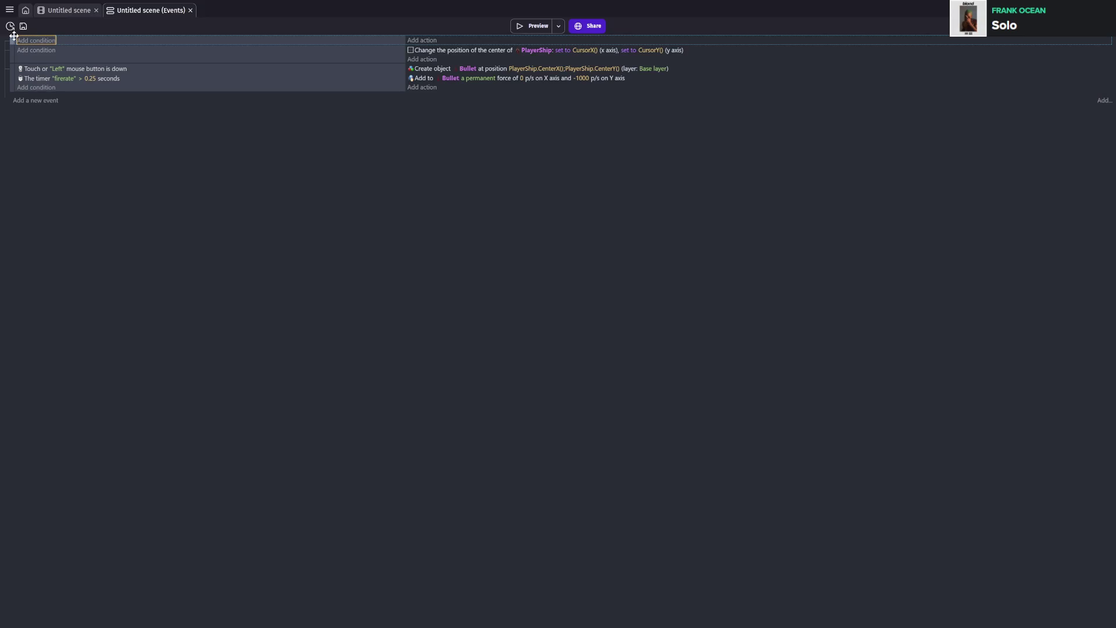
pyautogui.press('Delete')
pyautogui.hotkey('ctrl', 's')
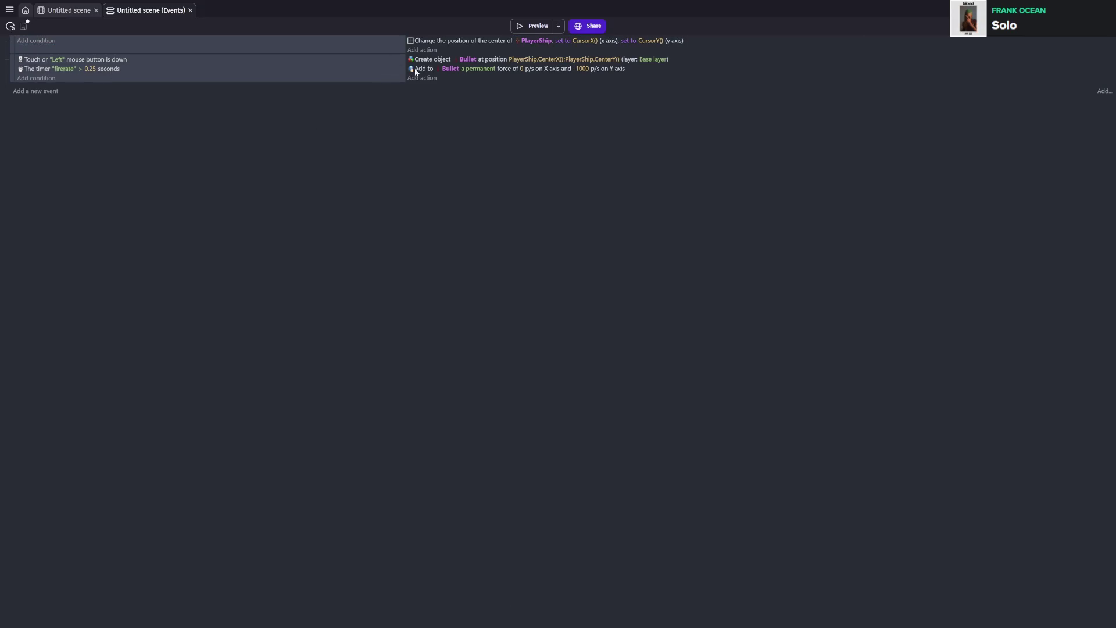
pyautogui.click(530, 29)
pyautogui.hotkey('alt', 'F4')
# - Delete the "firerate" timer condition from the mouse event and save the project
pyautogui.doubleClick(135, 70)
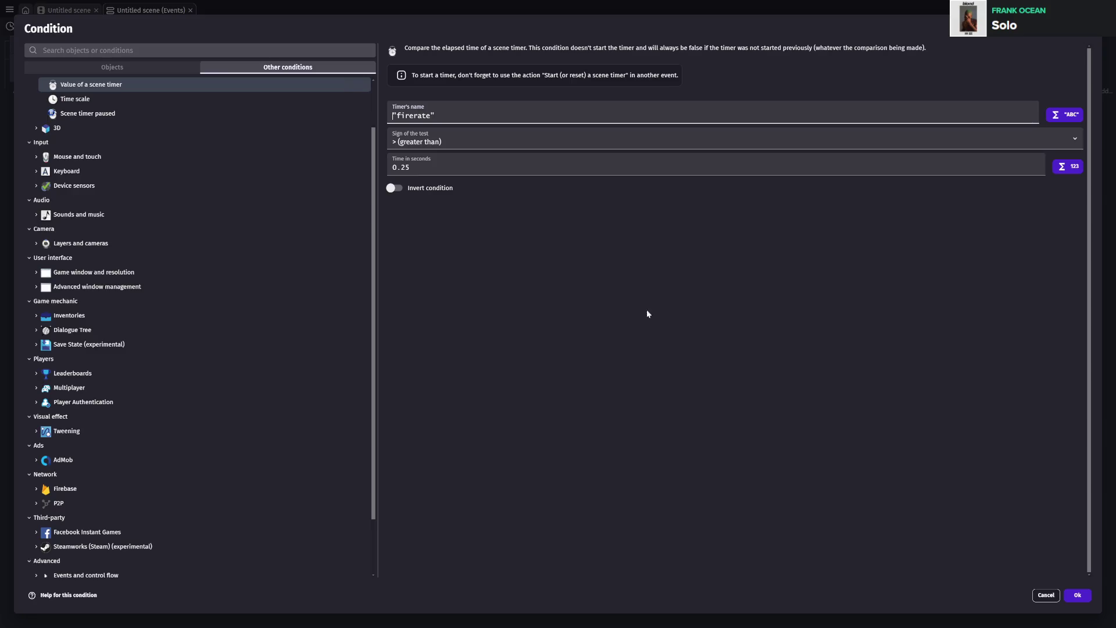
pyautogui.press('Escape')
pyautogui.click(114, 69)
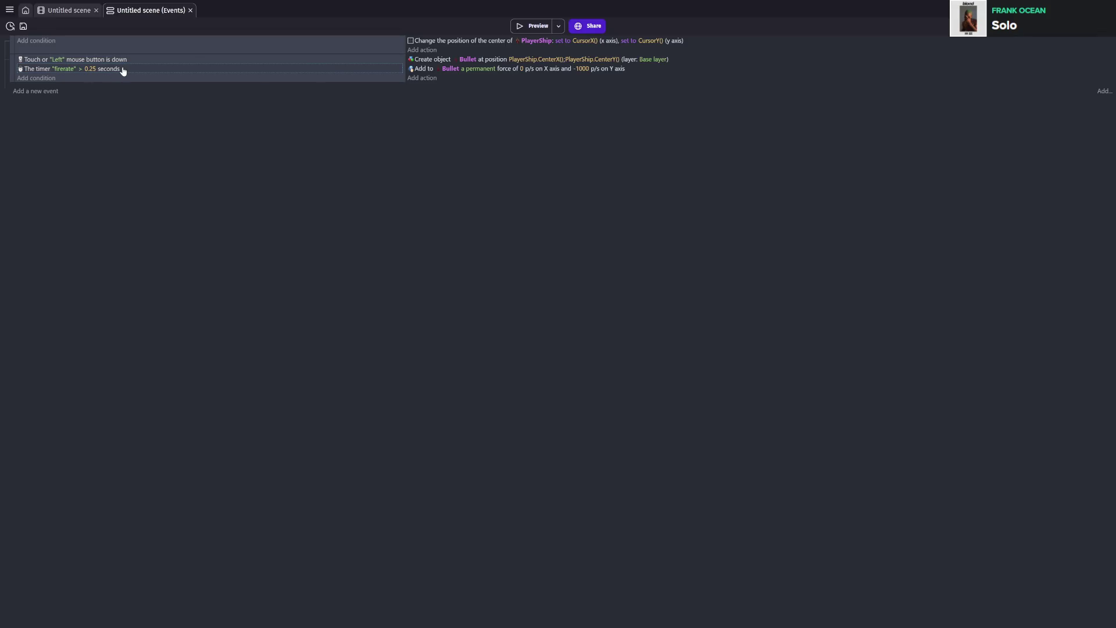
pyautogui.press('Delete')
pyautogui.hotkey('ctrl', 's')
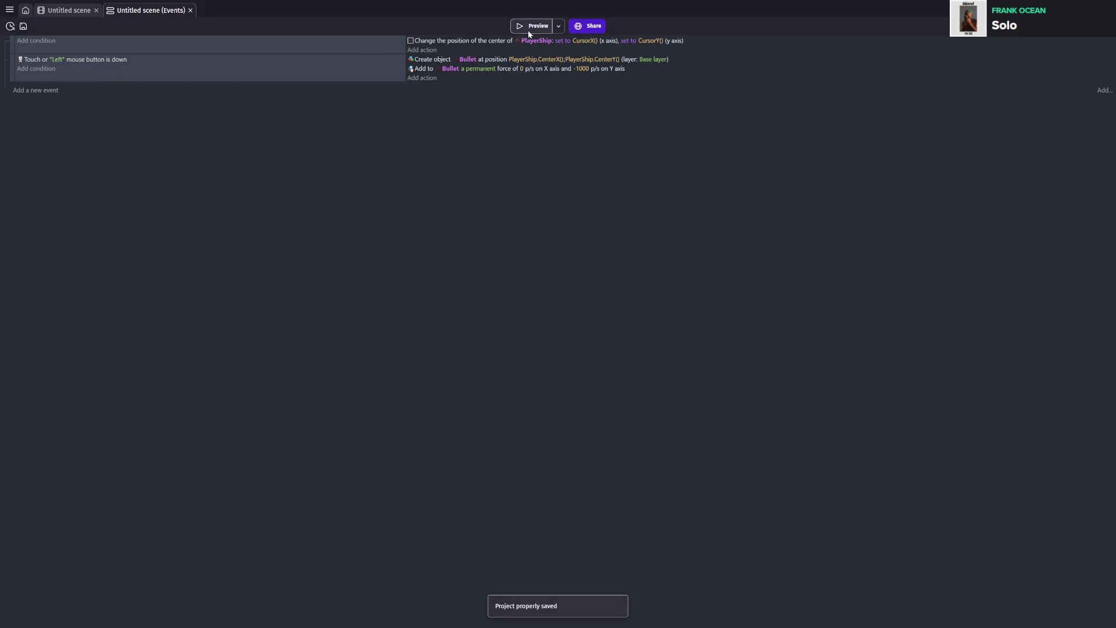
# - Test-fire bullets in a game preview while steering the ship
pyautogui.click(530, 27)
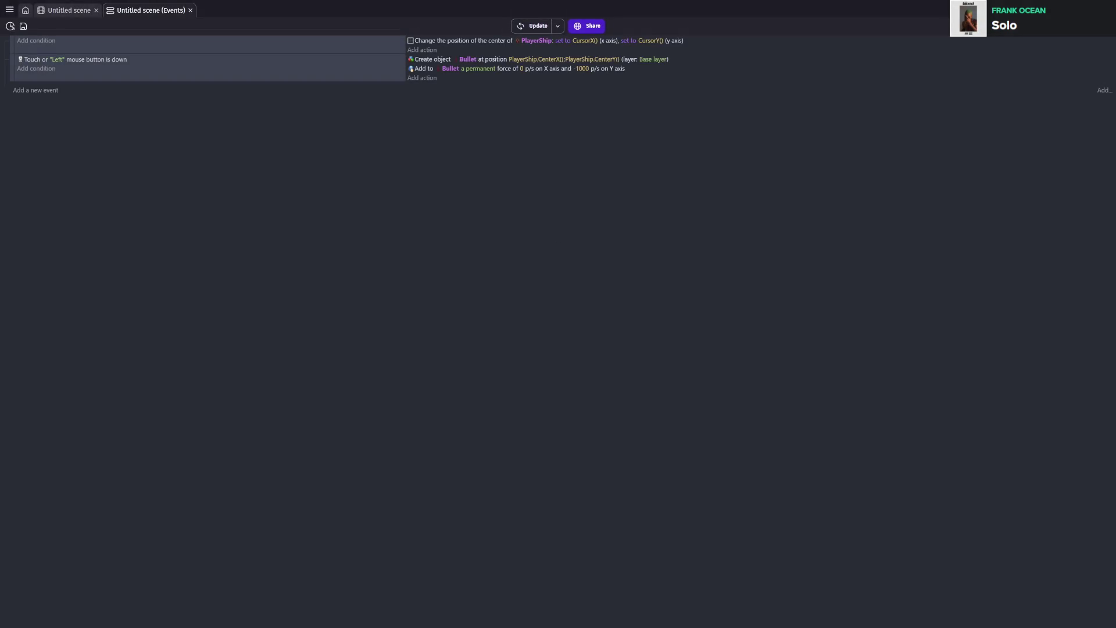
pyautogui.moveTo(564, 348)
pyautogui.mouseDown()
pyautogui.moveTo(361, 398)
pyautogui.moveTo(558, 460)
pyautogui.mouseUp()
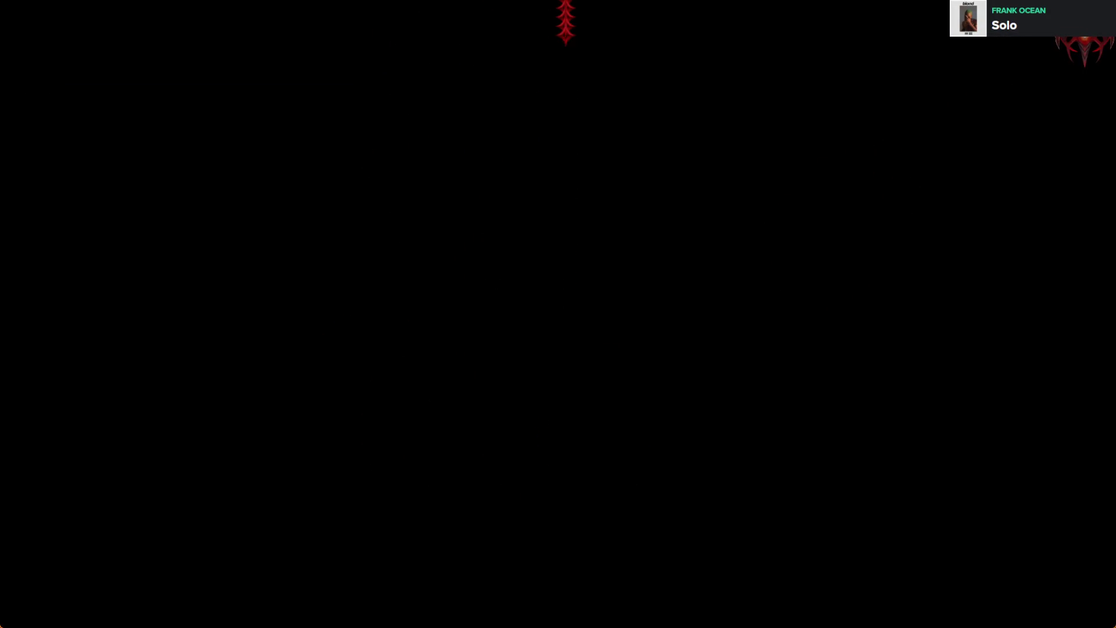
pyautogui.click(1101, 4)
# - Add a "Trigger once while true" condition to the mouse-down event and save
pyautogui.click(32, 69)
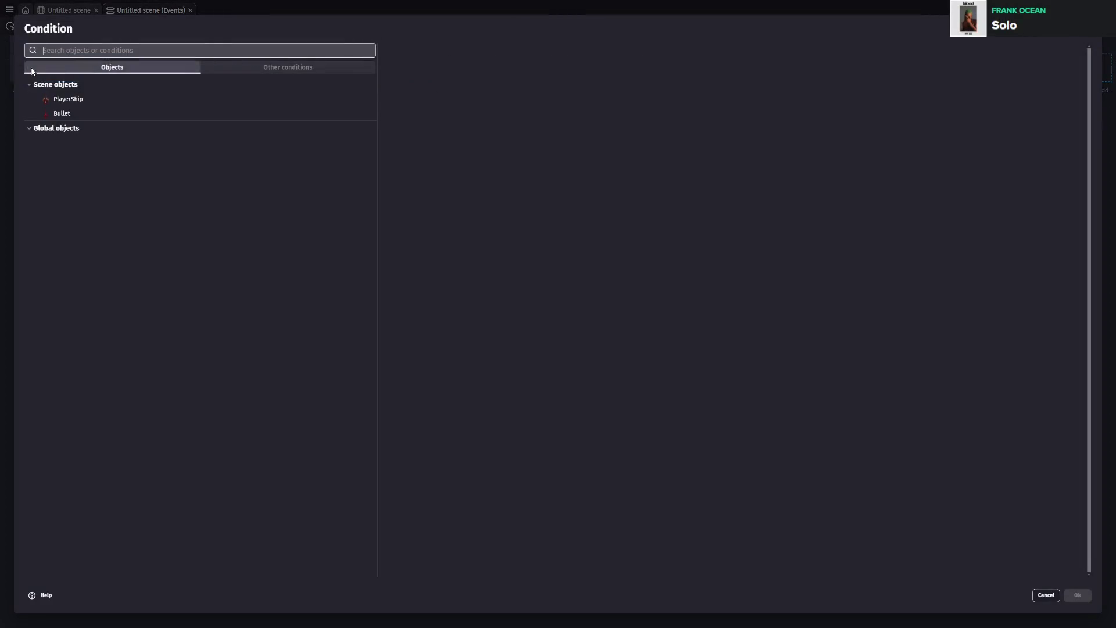
pyautogui.click(72, 113)
pyautogui.press('Escape')
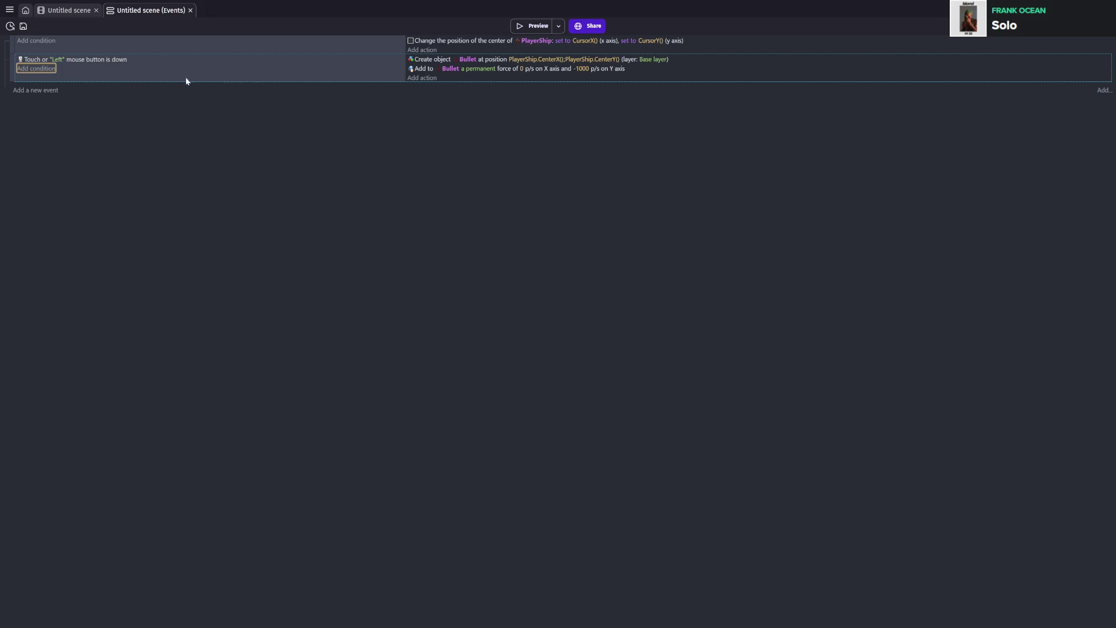
pyautogui.click(34, 72)
pyautogui.write('once')
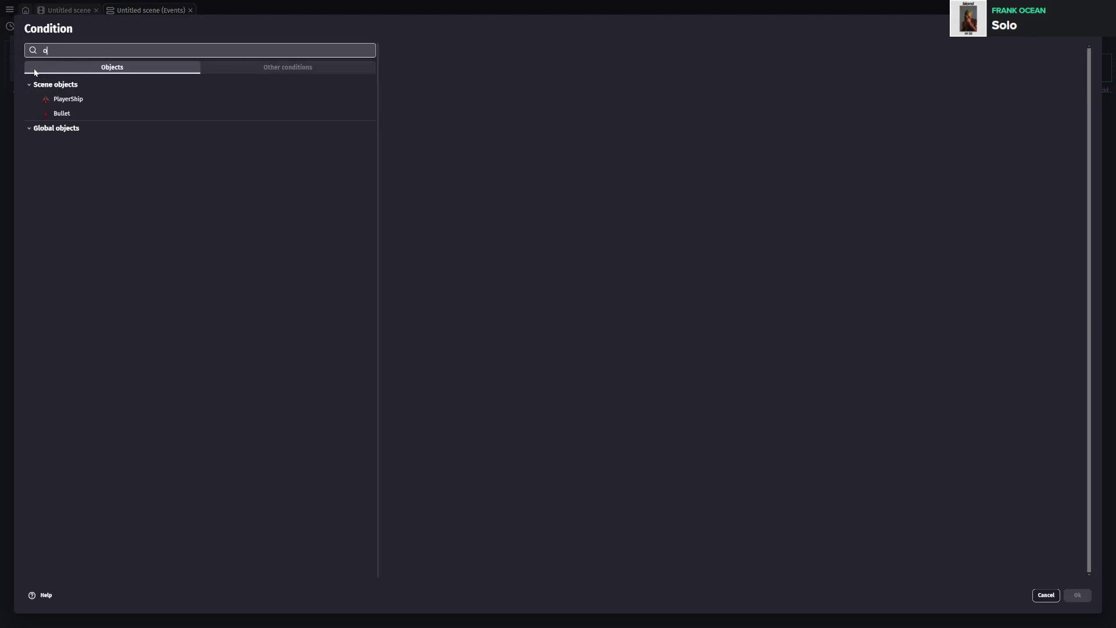
pyautogui.press('Return')
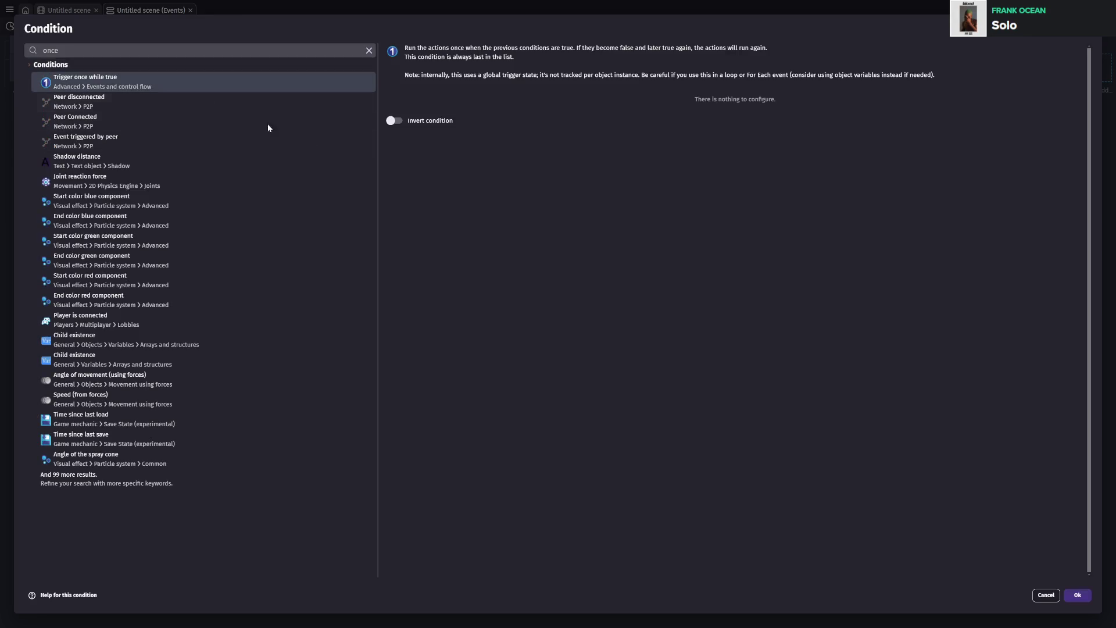
pyautogui.click(1077, 595)
pyautogui.hotkey('ctrl', 's')
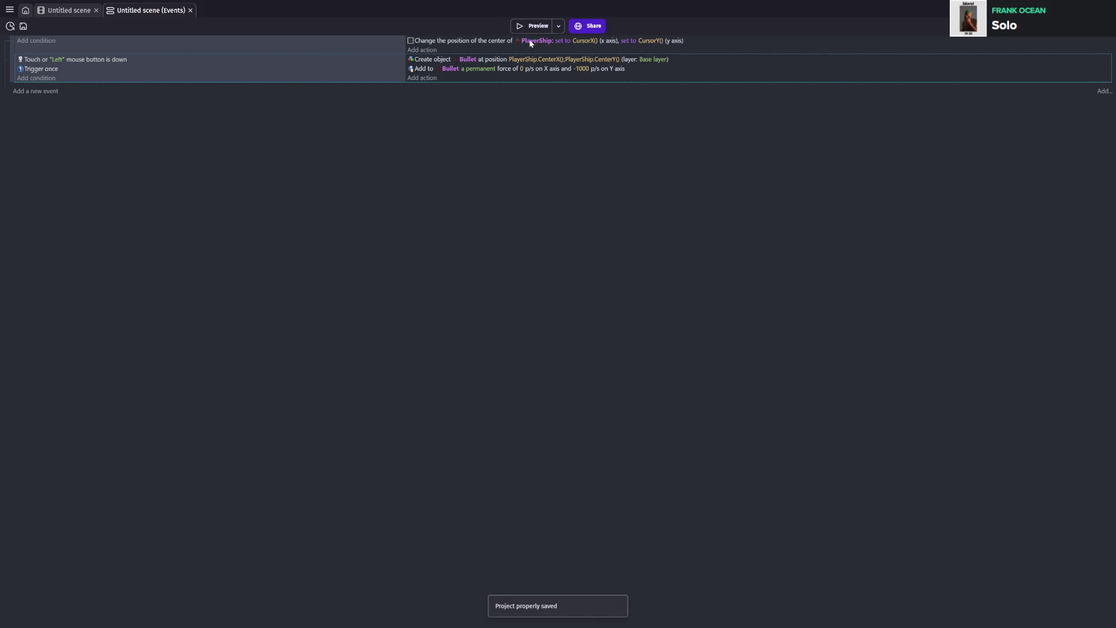
pyautogui.click(532, 25)
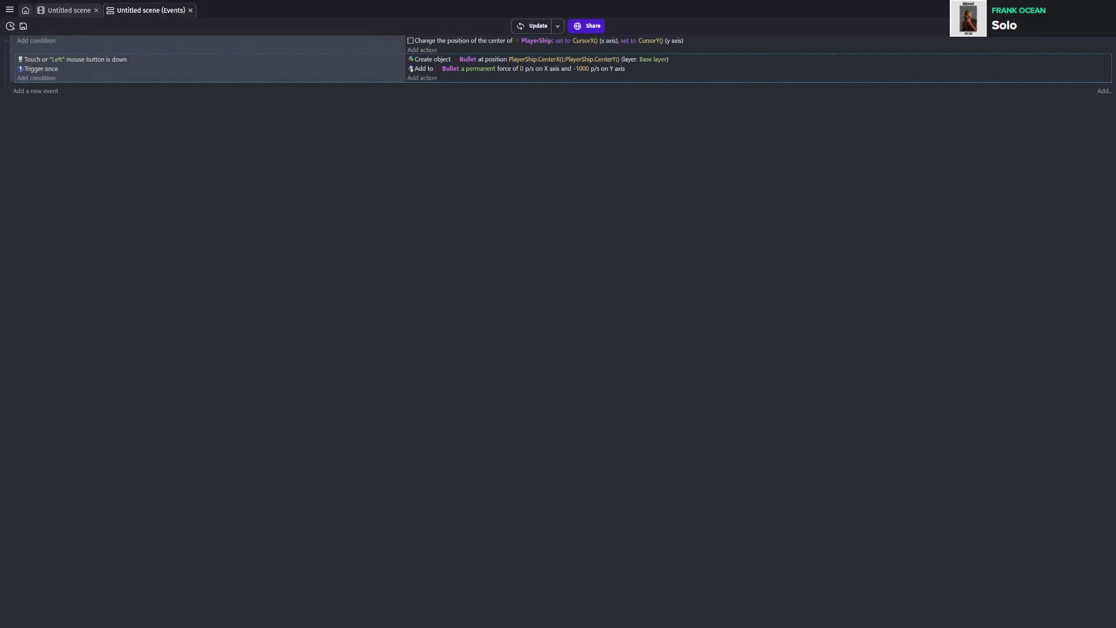
pyautogui.click(591, 421)
pyautogui.click(404, 433)
pyautogui.doubleClick(316, 483)
pyautogui.click(455, 482)
pyautogui.click(575, 491)
pyautogui.click(682, 500)
pyautogui.click(772, 506)
pyautogui.doubleClick(886, 505)
pyautogui.click(513, 497)
pyautogui.click(339, 488)
pyautogui.doubleClick(300, 460)
pyautogui.click(329, 418)
pyautogui.click(528, 406)
pyautogui.doubleClick(750, 401)
pyautogui.click(636, 442)
pyautogui.click(363, 482)
pyautogui.click(441, 500)
pyautogui.click(560, 514)
pyautogui.click(543, 552)
pyautogui.click(401, 572)
pyautogui.click(319, 579)
pyautogui.click(401, 575)
pyautogui.click(473, 575)
pyautogui.click(621, 558)
pyautogui.click(707, 546)
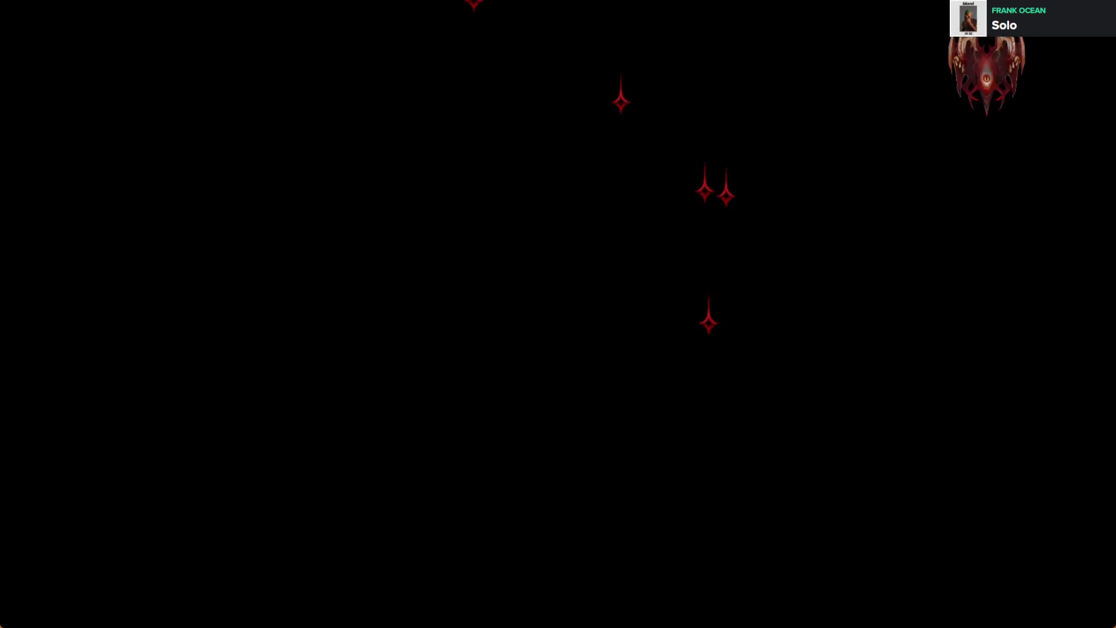
pyautogui.click(558, 441)
pyautogui.click(417, 518)
pyautogui.click(351, 529)
pyautogui.click(304, 543)
pyautogui.click(285, 546)
pyautogui.click(302, 546)
pyautogui.click(364, 543)
pyautogui.doubleClick(470, 547)
pyautogui.click(459, 548)
pyautogui.click(459, 548)
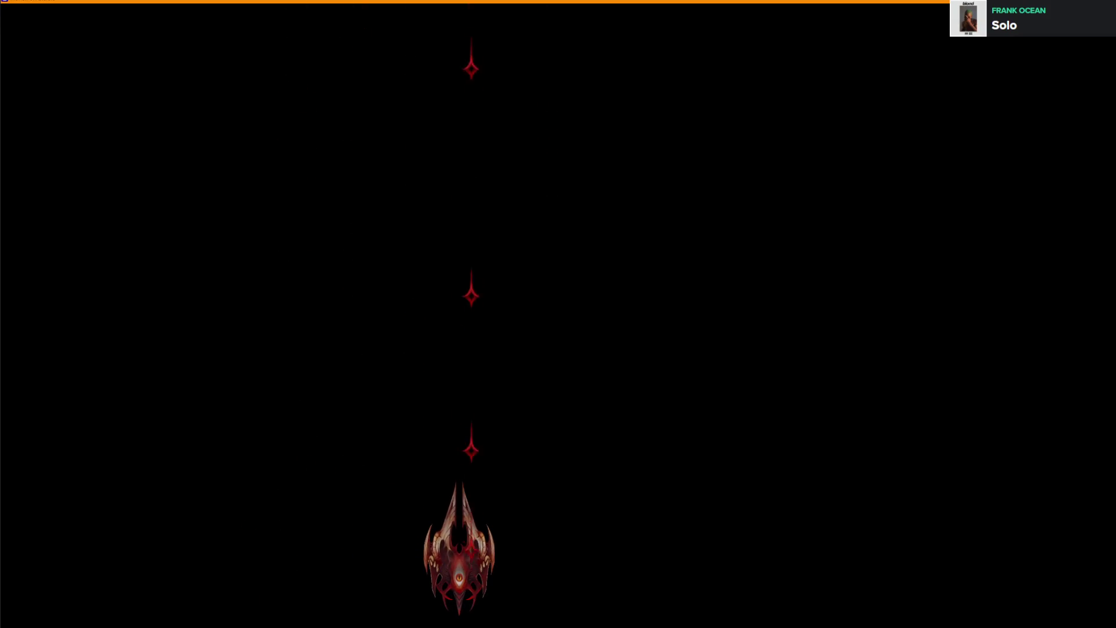
pyautogui.click(459, 548)
pyautogui.click(460, 548)
pyautogui.click(550, 534)
pyautogui.click(551, 535)
pyautogui.click(550, 533)
pyautogui.click(551, 533)
pyautogui.click(551, 533)
pyautogui.click(550, 534)
pyautogui.click(521, 527)
pyautogui.click(520, 528)
pyautogui.click(520, 528)
pyautogui.click(520, 527)
pyautogui.click(520, 528)
pyautogui.click(520, 528)
pyautogui.click(521, 527)
pyautogui.click(521, 528)
pyautogui.click(521, 528)
pyautogui.click(520, 528)
pyautogui.click(520, 528)
pyautogui.click(520, 528)
pyautogui.click(520, 528)
pyautogui.click(520, 528)
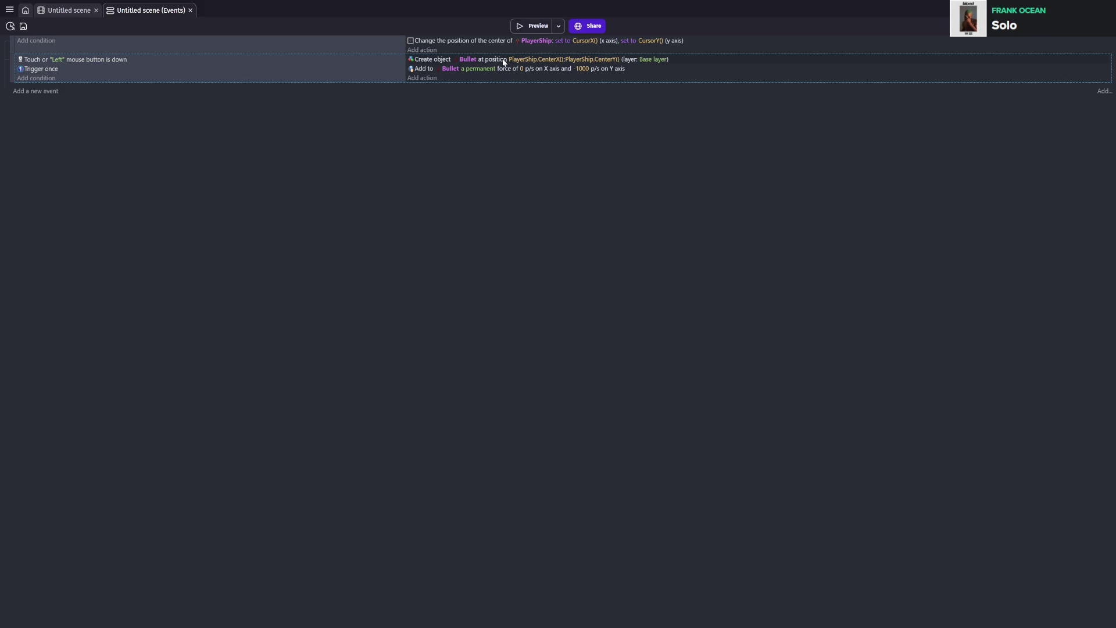
# - Try moving PlayerShip's Center point, undo to keep 181.5, 321, then apply and save
pyautogui.click(75, 14)
pyautogui.doubleClick(985, 104)
pyautogui.click(302, 147)
pyautogui.click(368, 565)
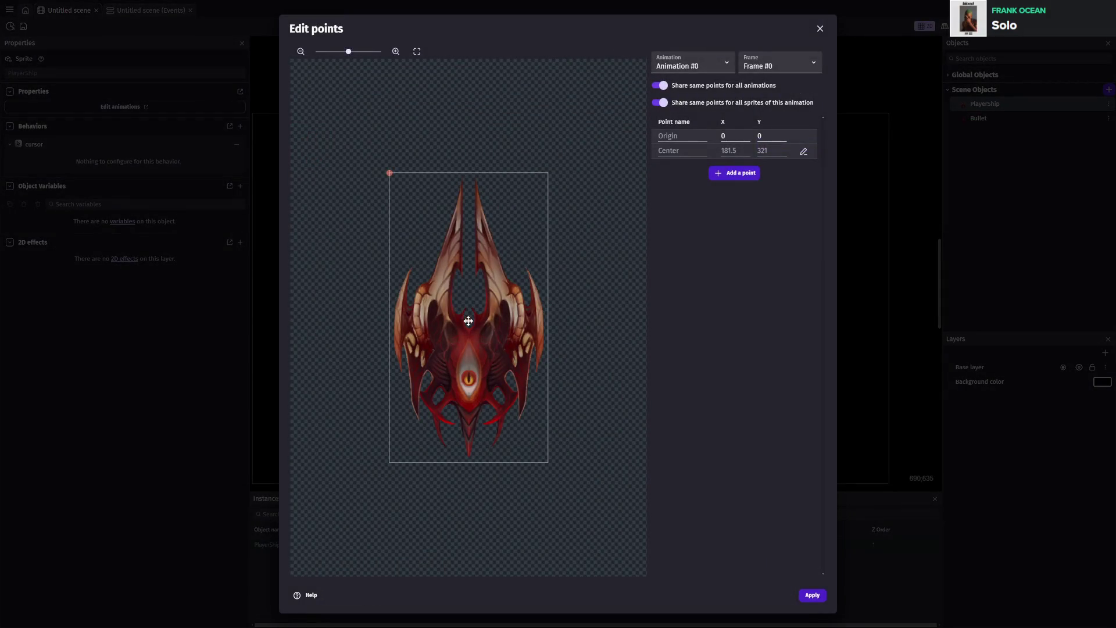
pyautogui.moveTo(470, 304); pyautogui.dragTo(469, 296)
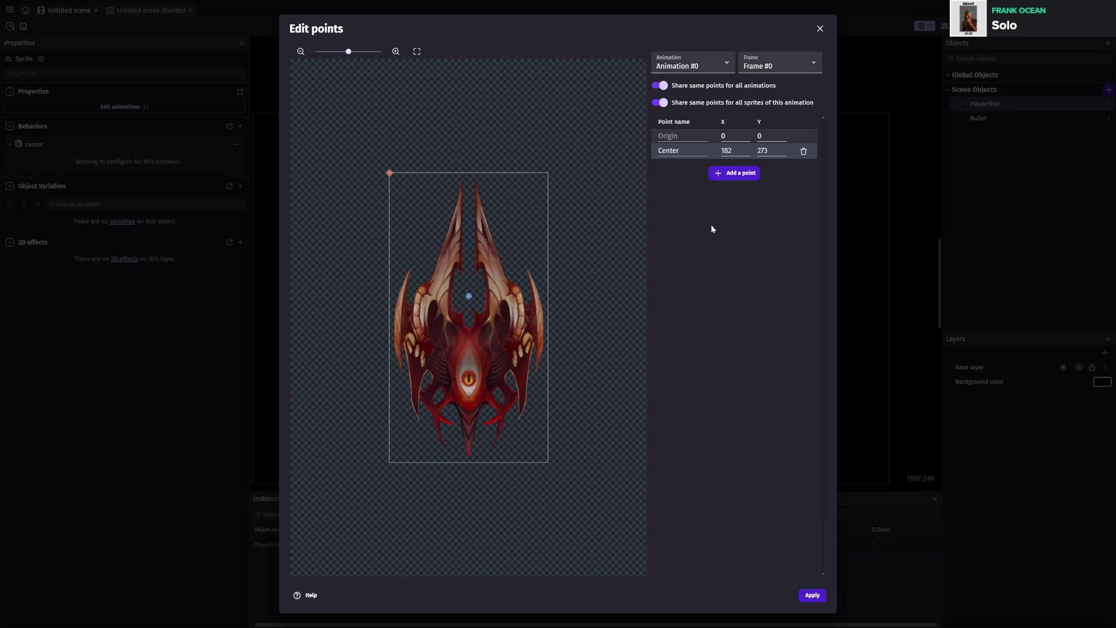
pyautogui.hotkey('ctrl', 'z')
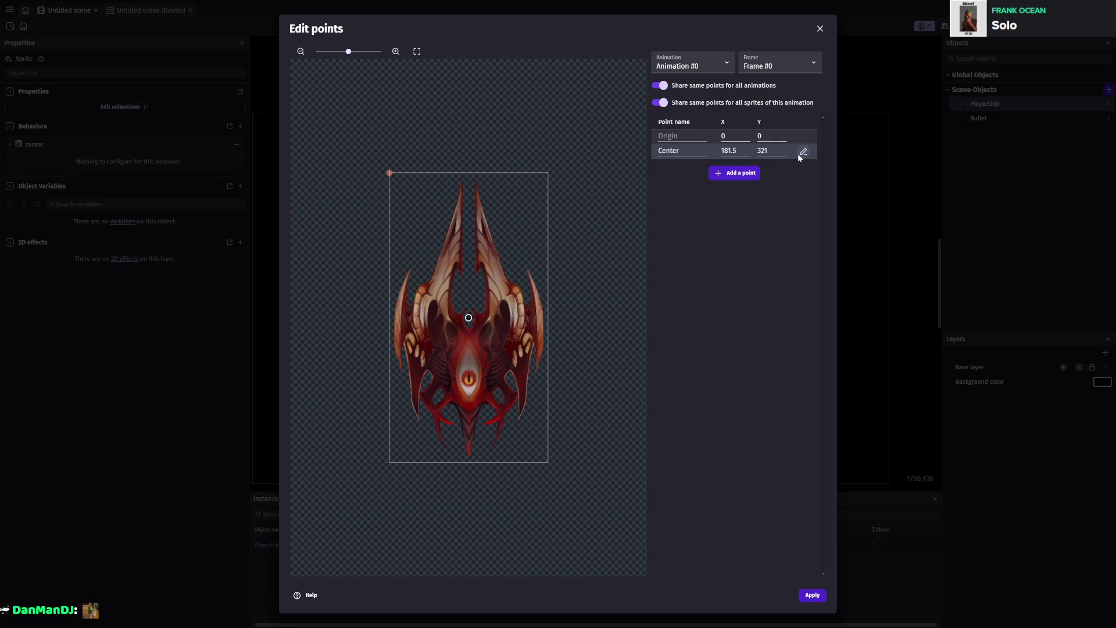
pyautogui.click(812, 595)
pyautogui.click(811, 595)
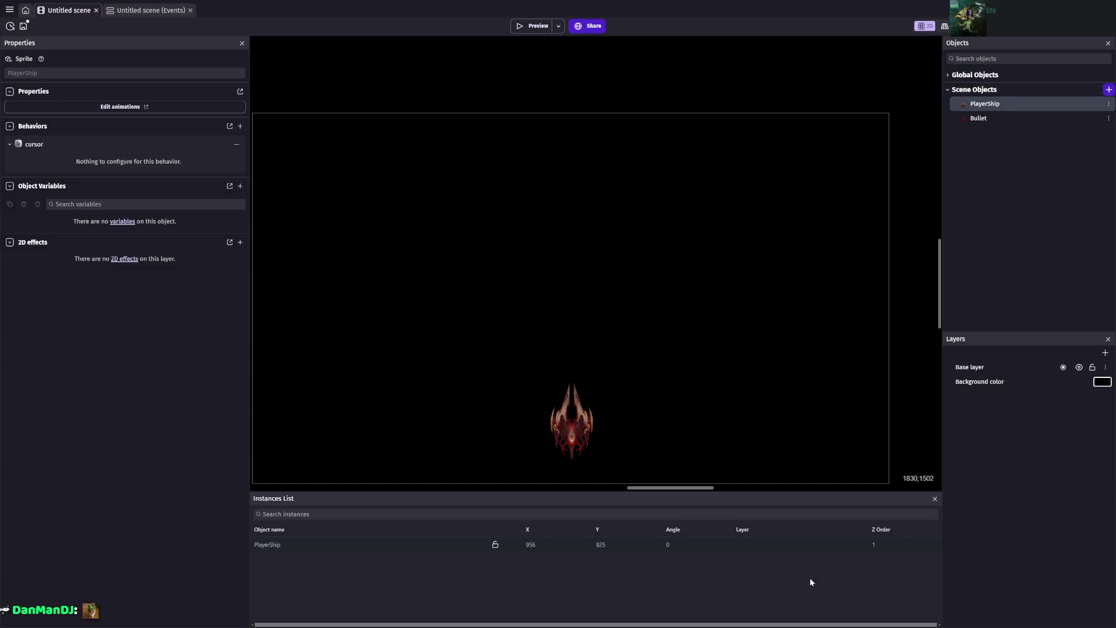
pyautogui.hotkey('ctrl', 's')
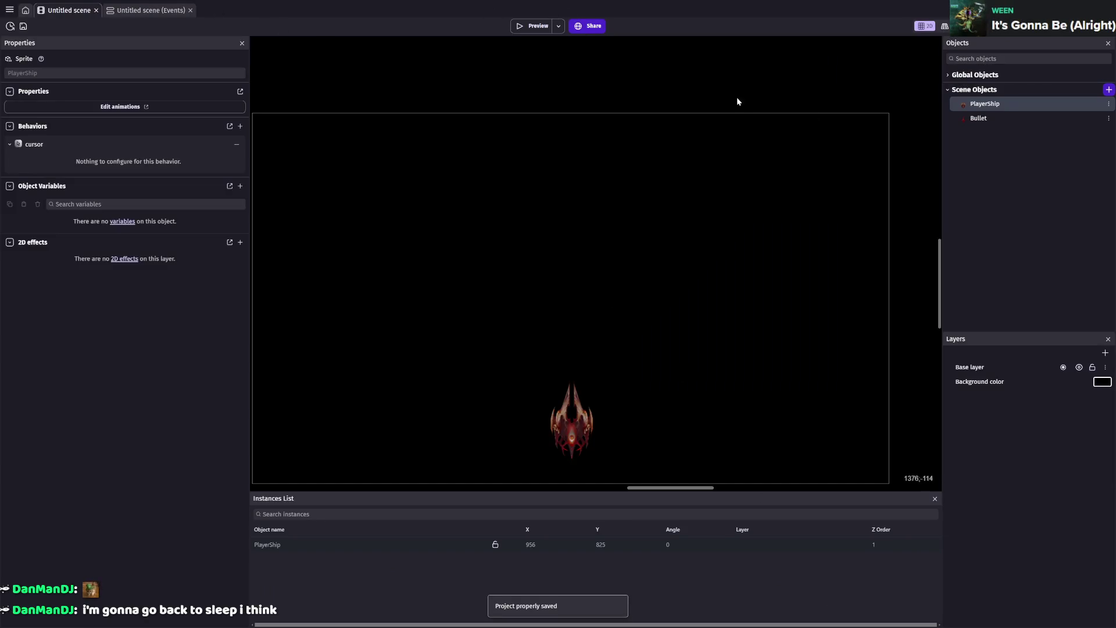
pyautogui.doubleClick(999, 120)
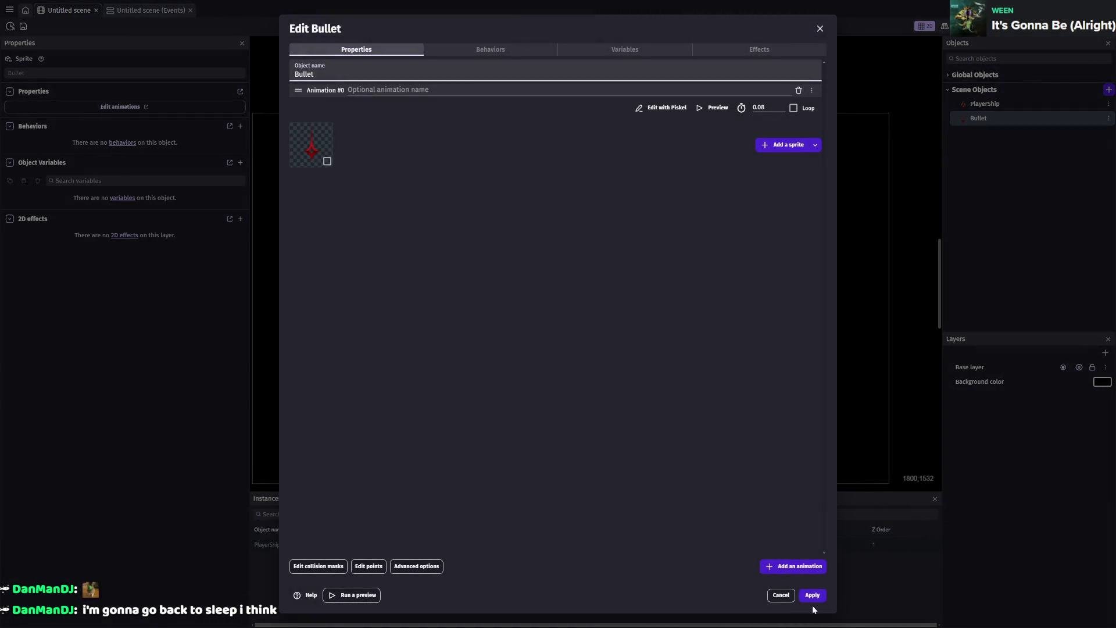
# - Check Bullet's points, leaving its Center at 23, 41, and close without changes
pyautogui.click(368, 565)
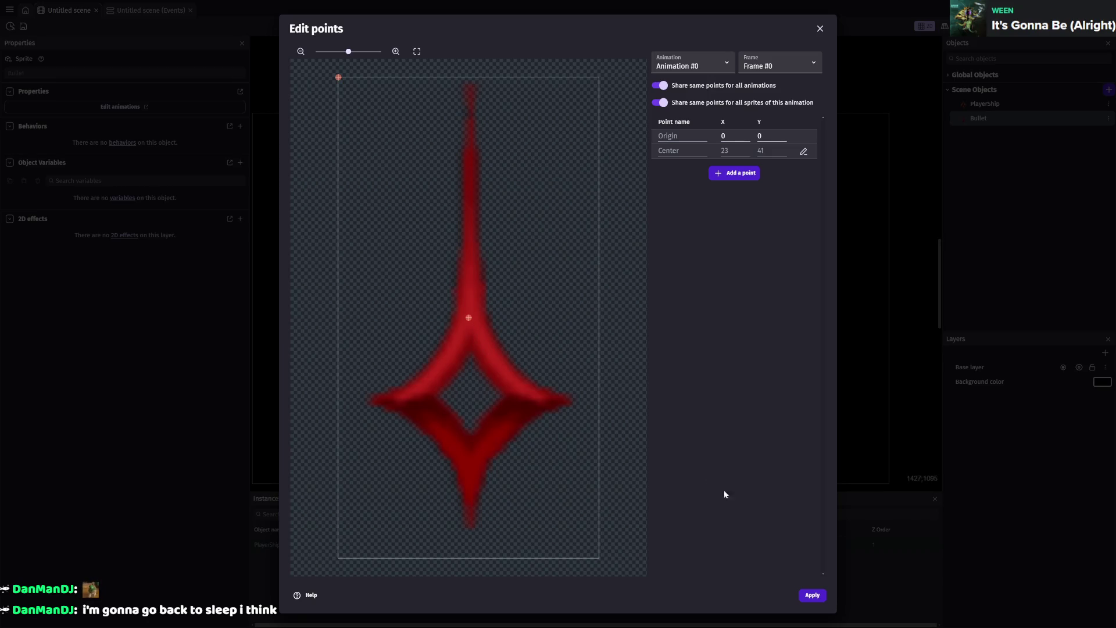
pyautogui.click(812, 595)
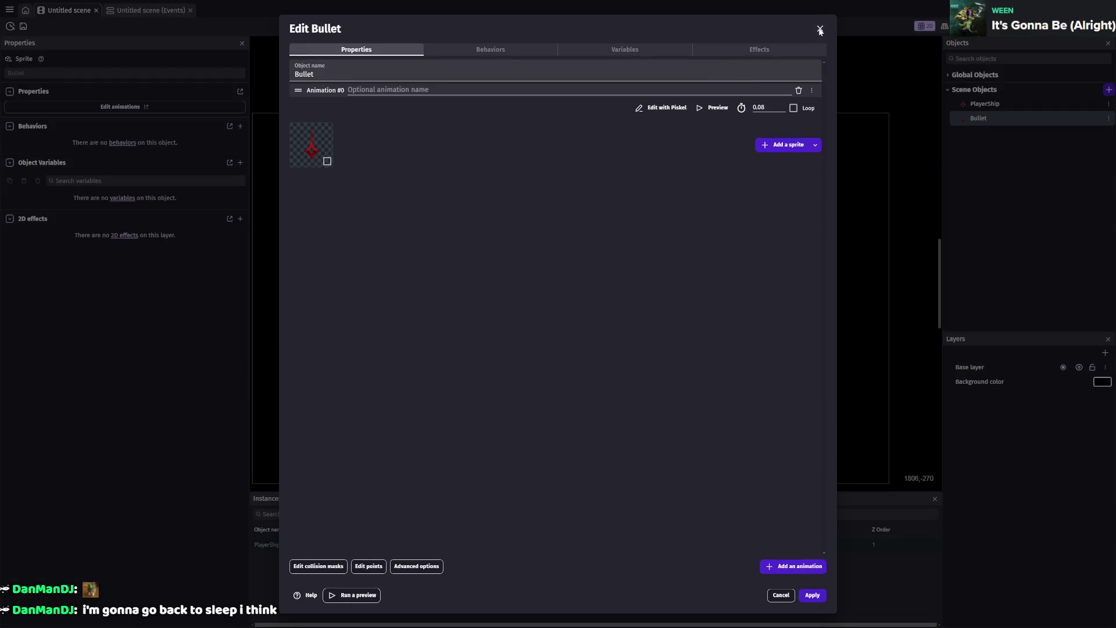
pyautogui.click(820, 28)
pyautogui.click(150, 10)
# - Preview the game and fire several bullets upward while moving the ship
pyautogui.click(532, 26)
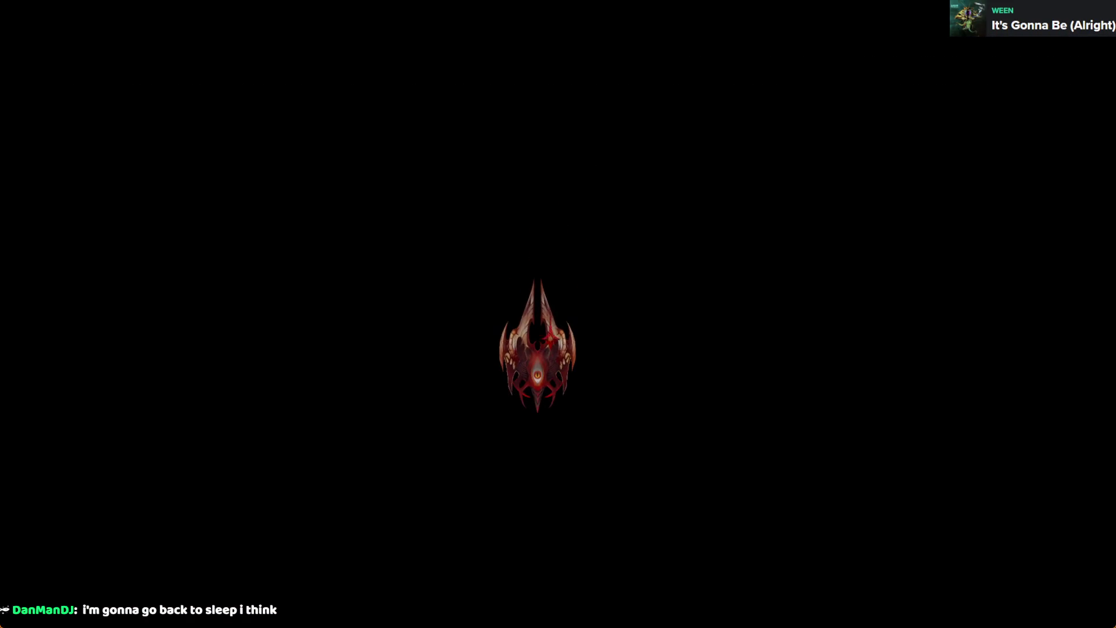
pyautogui.click(538, 349)
pyautogui.click(538, 349)
pyautogui.click(537, 349)
pyautogui.click(538, 348)
pyautogui.click(538, 349)
pyautogui.click(538, 348)
pyautogui.click(372, 408)
pyautogui.click(373, 408)
pyautogui.click(487, 416)
pyautogui.click(614, 419)
pyautogui.click(630, 422)
pyautogui.click(625, 418)
pyautogui.click(620, 417)
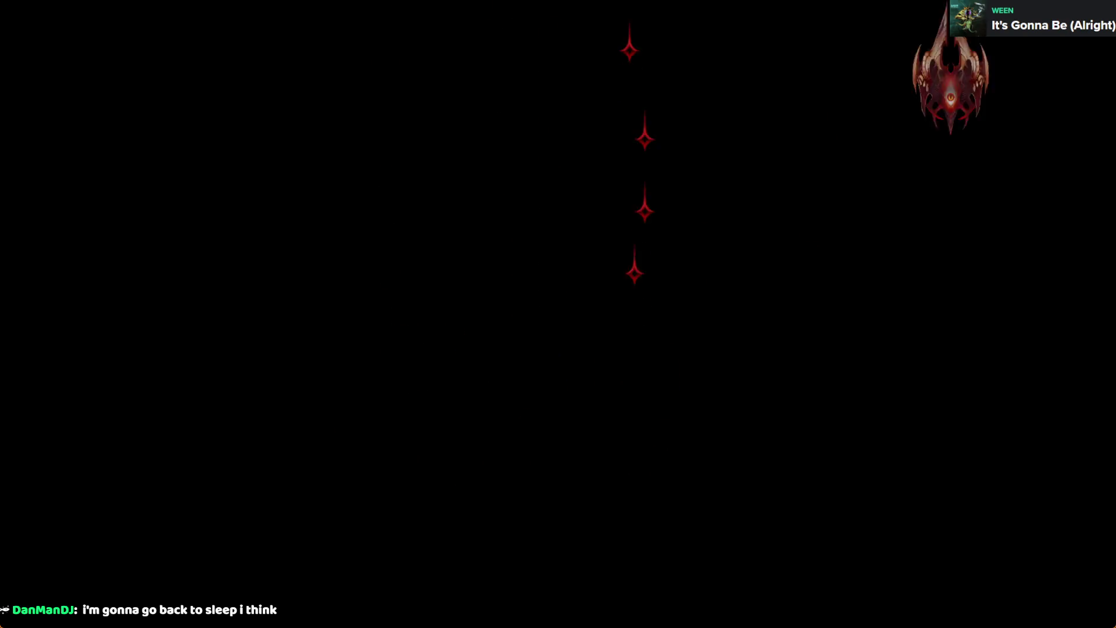
pyautogui.hotkey('alt', 'F4')
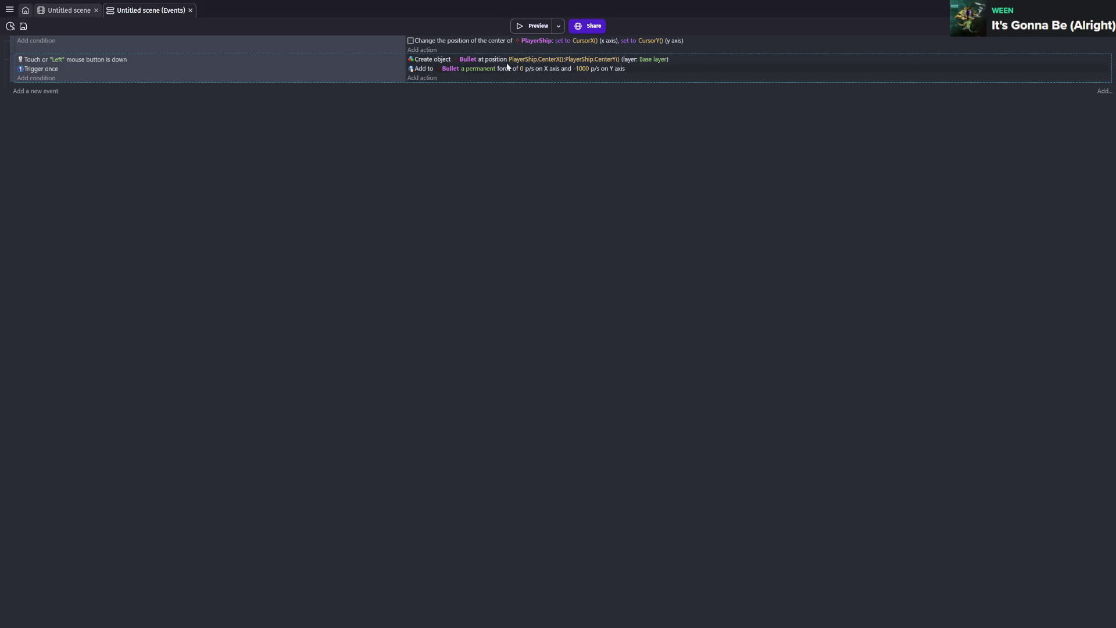
pyautogui.doubleClick(656, 63)
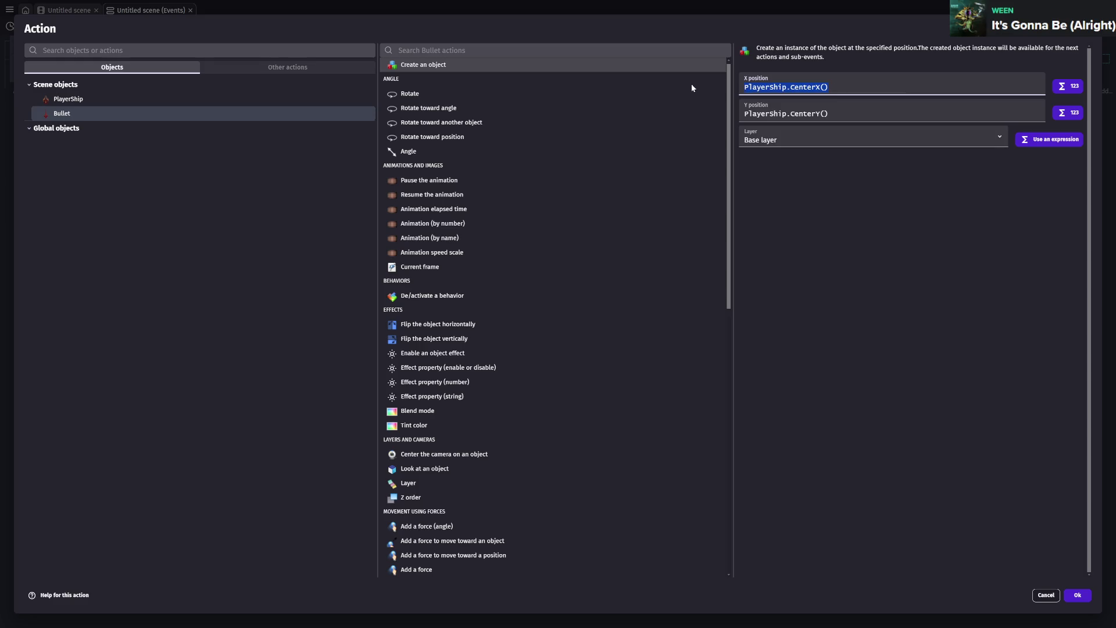
pyautogui.press('BackSpace')
pyautogui.press('BackSpace')
pyautogui.hotkey('ctrl', 'BackSpace')
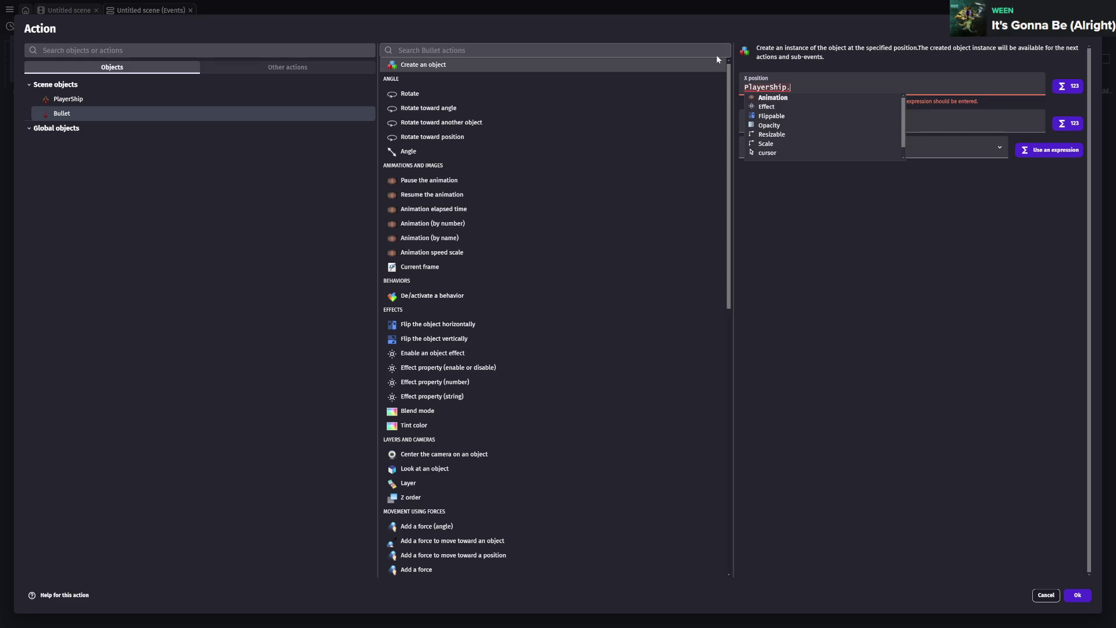
pyautogui.write('Center')
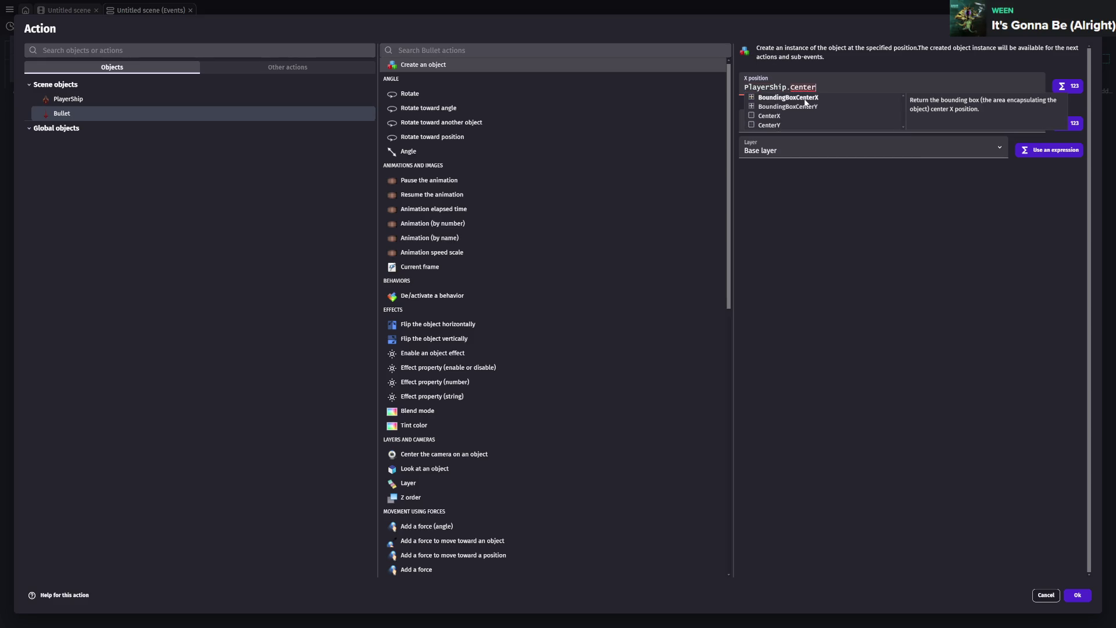
pyautogui.press('BackSpace')
pyautogui.press('BackSpace')
pyautogui.press('BackSpace')
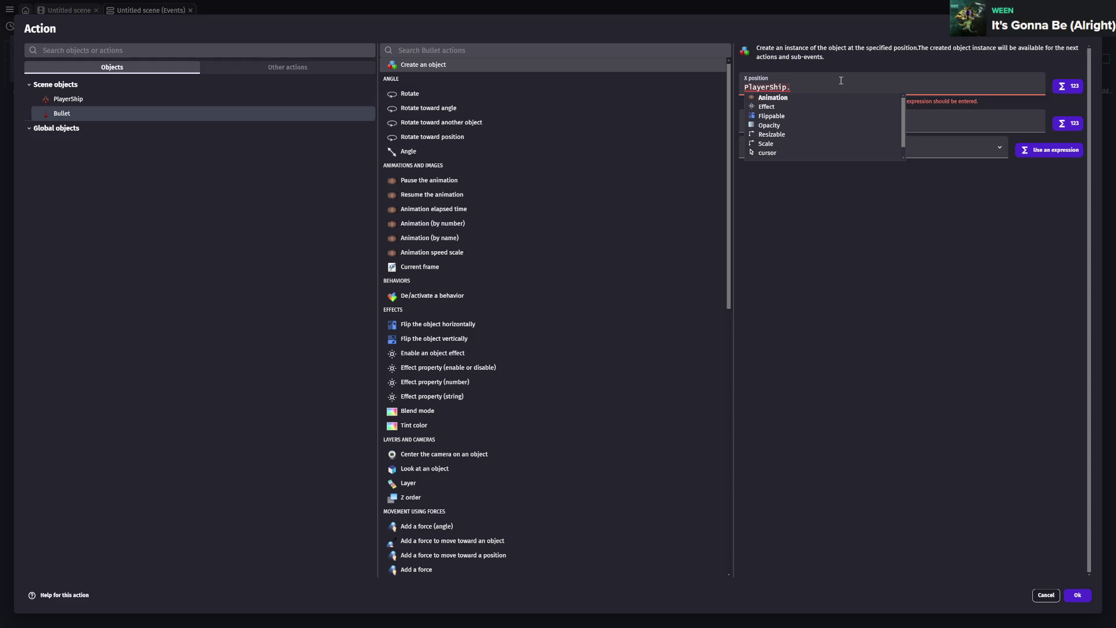
pyautogui.write('Cen')
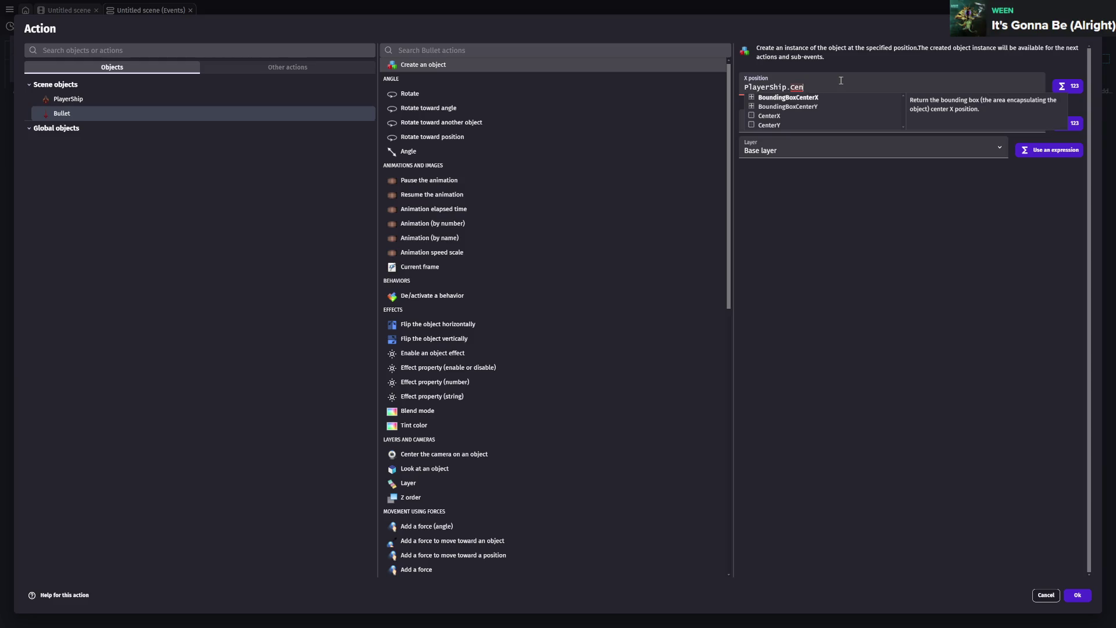
pyautogui.write('ter')
pyautogui.click(770, 115)
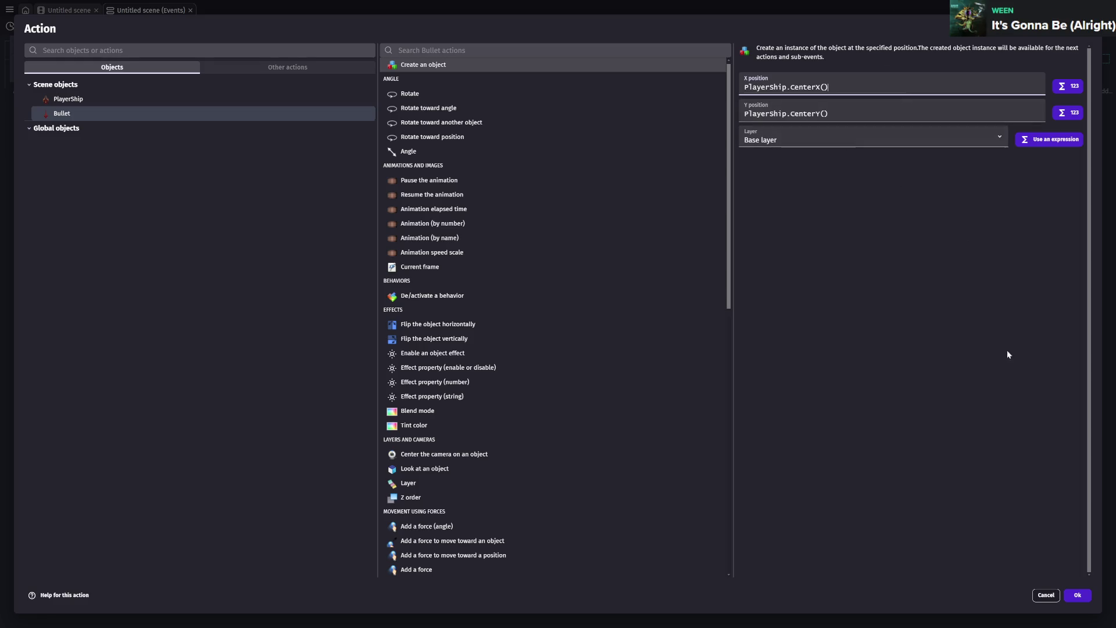
pyautogui.click(1078, 596)
pyautogui.hotkey('ctrl', 's')
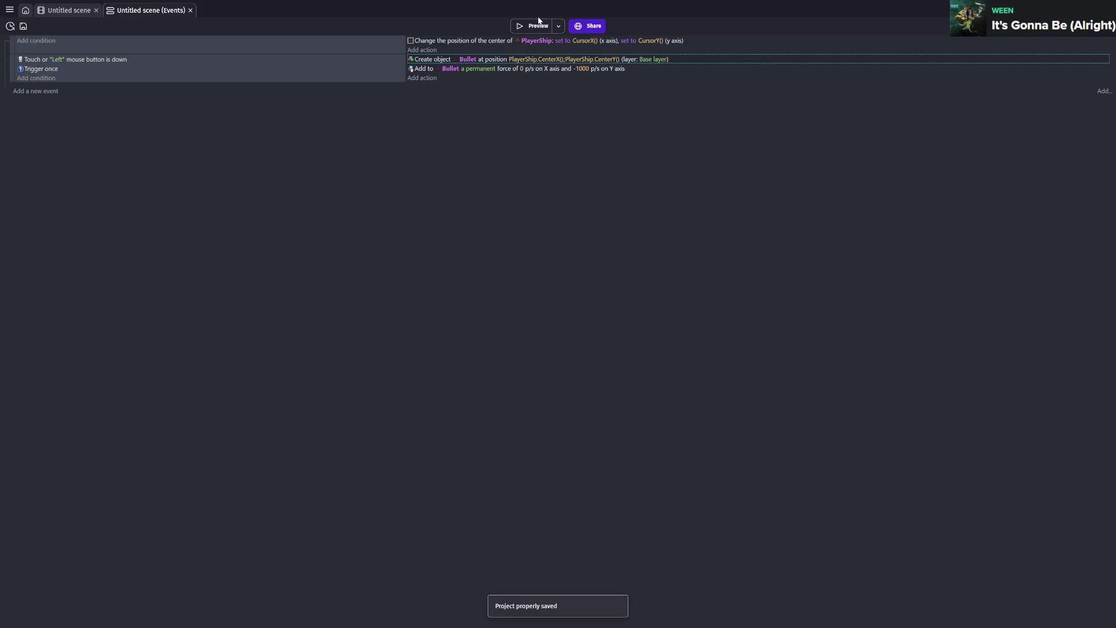
pyautogui.click(538, 26)
pyautogui.click(541, 349)
pyautogui.click(431, 378)
pyautogui.click(431, 375)
pyautogui.click(431, 375)
pyautogui.click(431, 374)
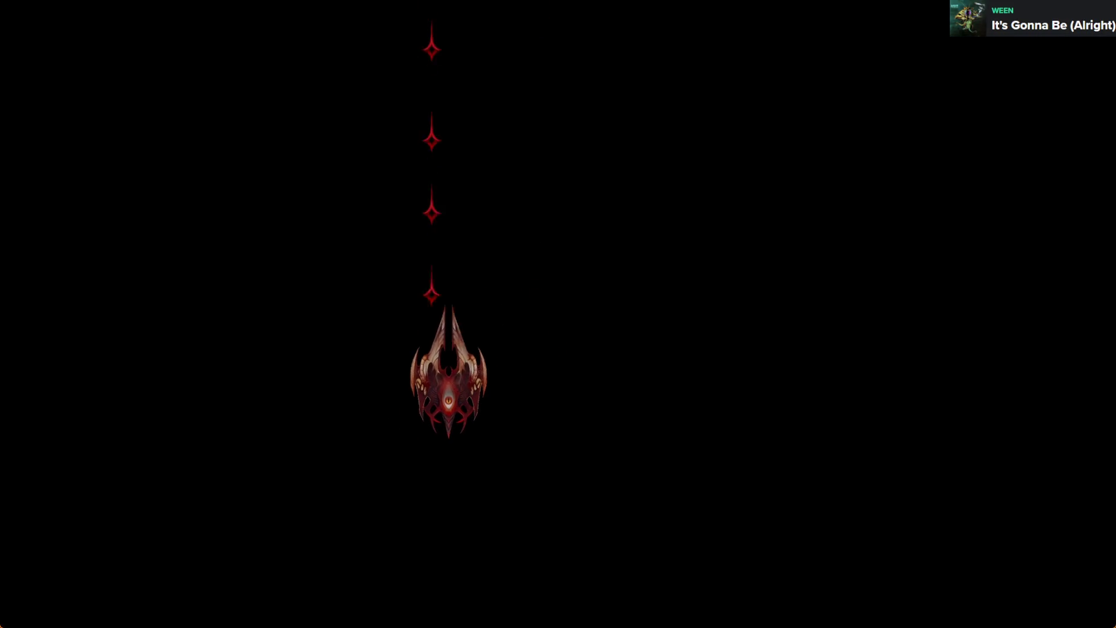
pyautogui.click(1101, 7)
pyautogui.hotkey('ctrl', 's')
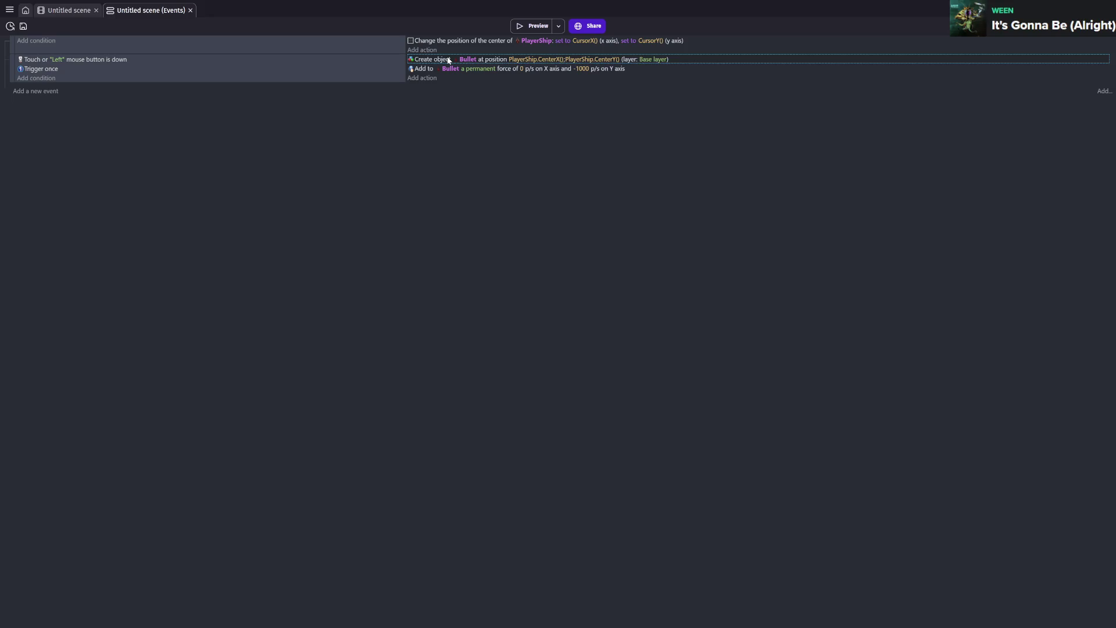
# - Make Bullet spawn at CursorX(), CursorY() in the create action and save
pyautogui.click(560, 62)
pyautogui.doubleClick(725, 61)
pyautogui.click(790, 87)
pyautogui.write('cursor')
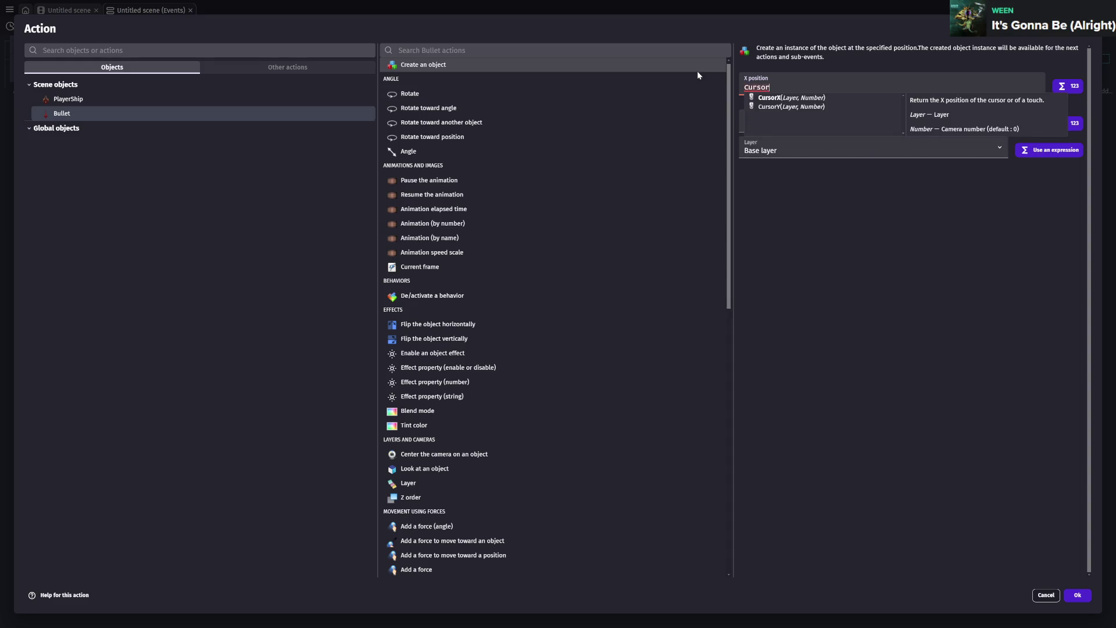
pyautogui.click(779, 98)
pyautogui.press('Tab')
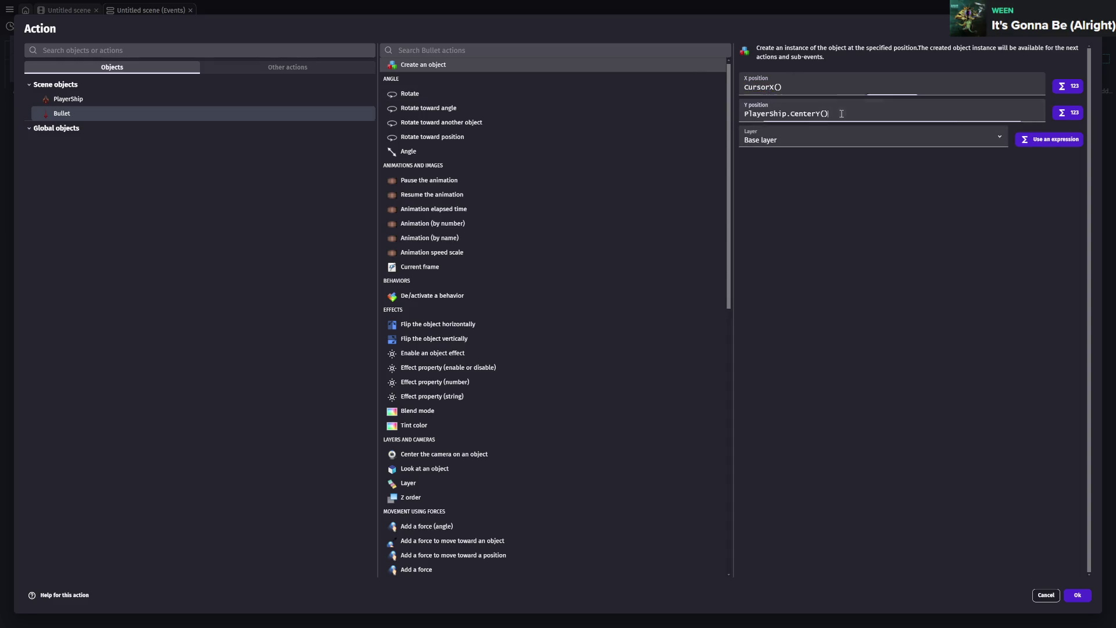
pyautogui.write('CursorY(')
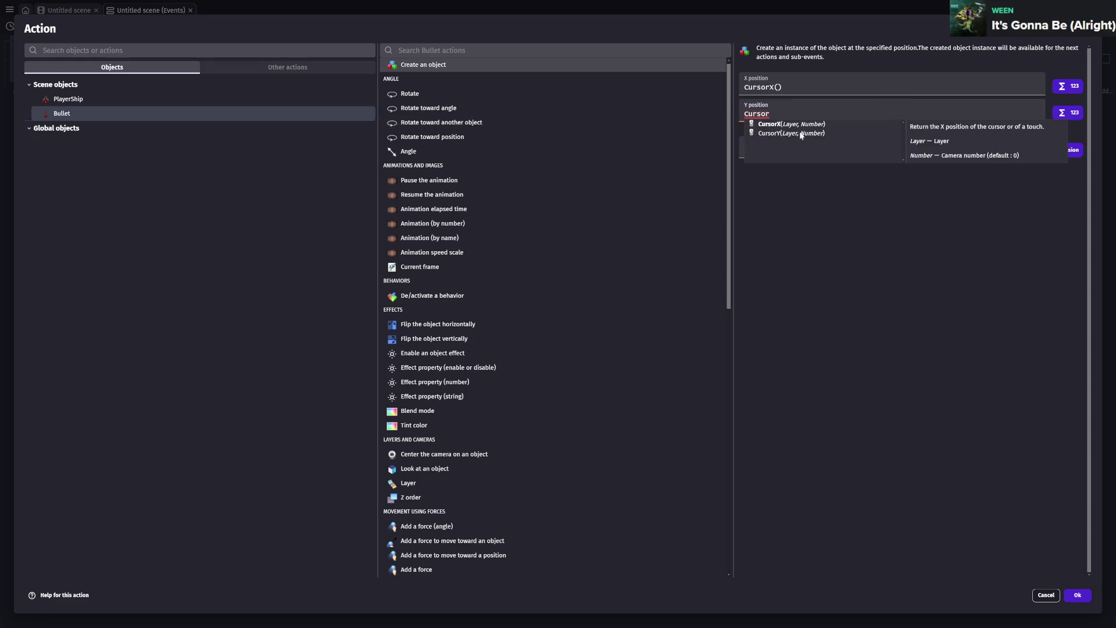
pyautogui.click(1077, 594)
pyautogui.hotkey('ctrl', 's')
# - Preview the game and fire several bullets to test cursor-based spawning
pyautogui.click(532, 29)
pyautogui.click(553, 337)
pyautogui.click(505, 334)
pyautogui.click(506, 331)
pyautogui.click(506, 331)
pyautogui.click(506, 331)
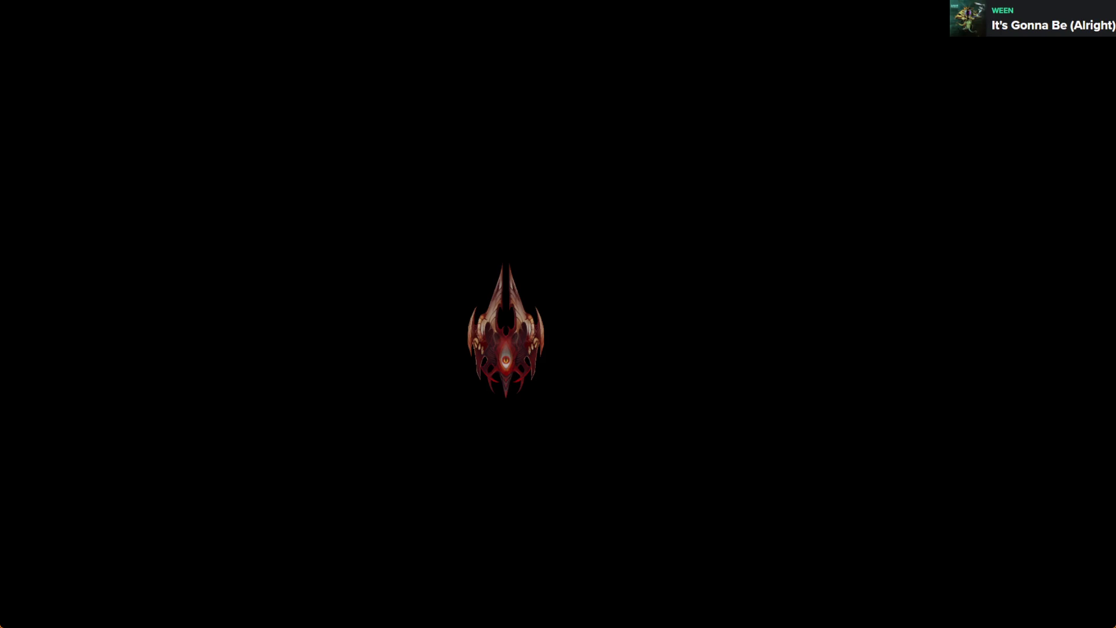
pyautogui.click(616, 332)
pyautogui.click(607, 331)
pyautogui.click(612, 332)
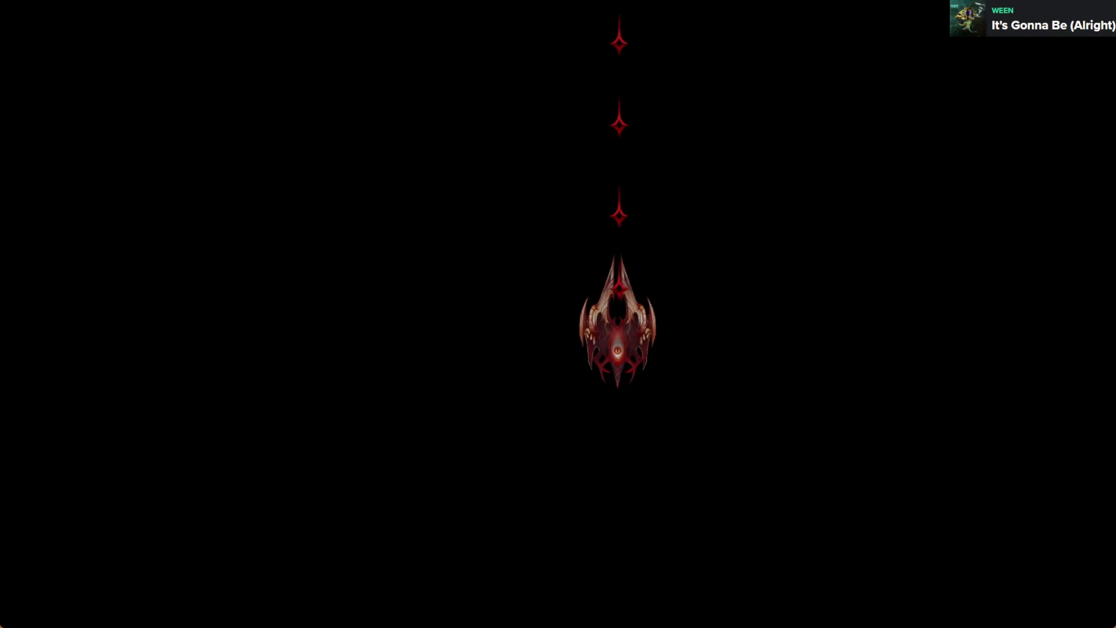
pyautogui.click(1101, 9)
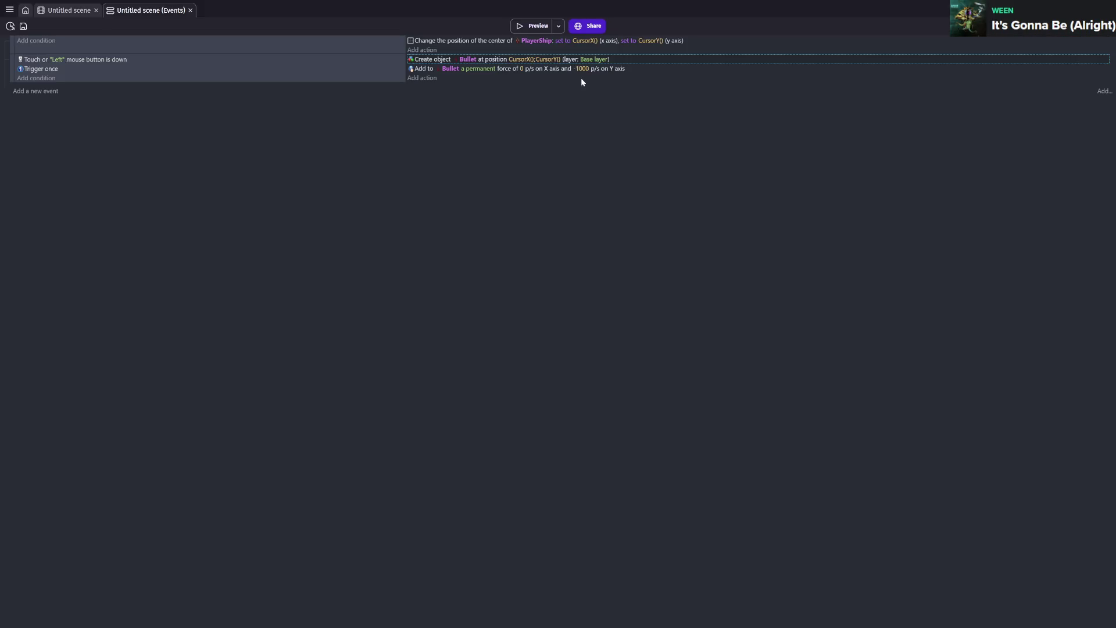
# - Undo back to ship-based spawning with the "firerate" timer condition restored
pyautogui.hotkey('ctrl', 'z')
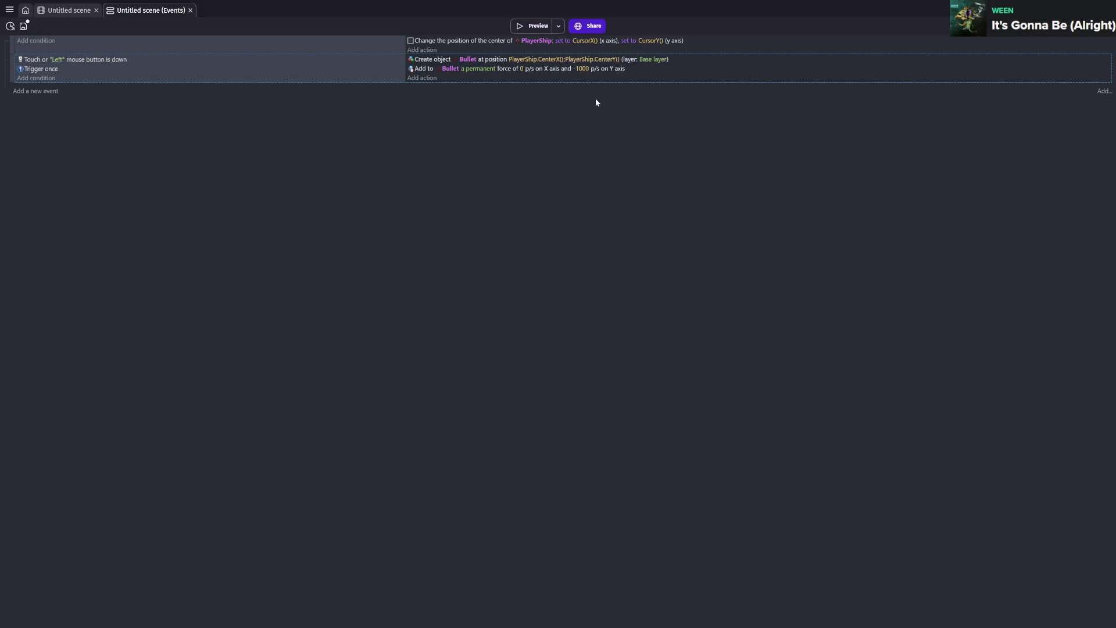
pyautogui.hotkey('ctrl', 'z')
pyautogui.hotkey('ctrl', 'z')
pyautogui.hotkey('ctrl', 'z')
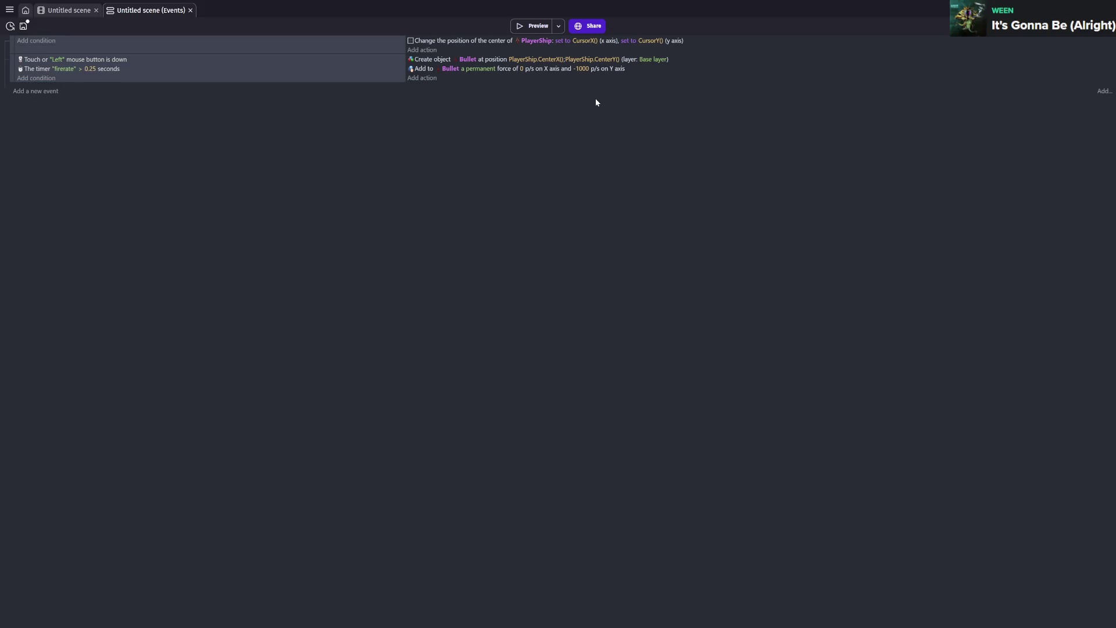
pyautogui.click(61, 10)
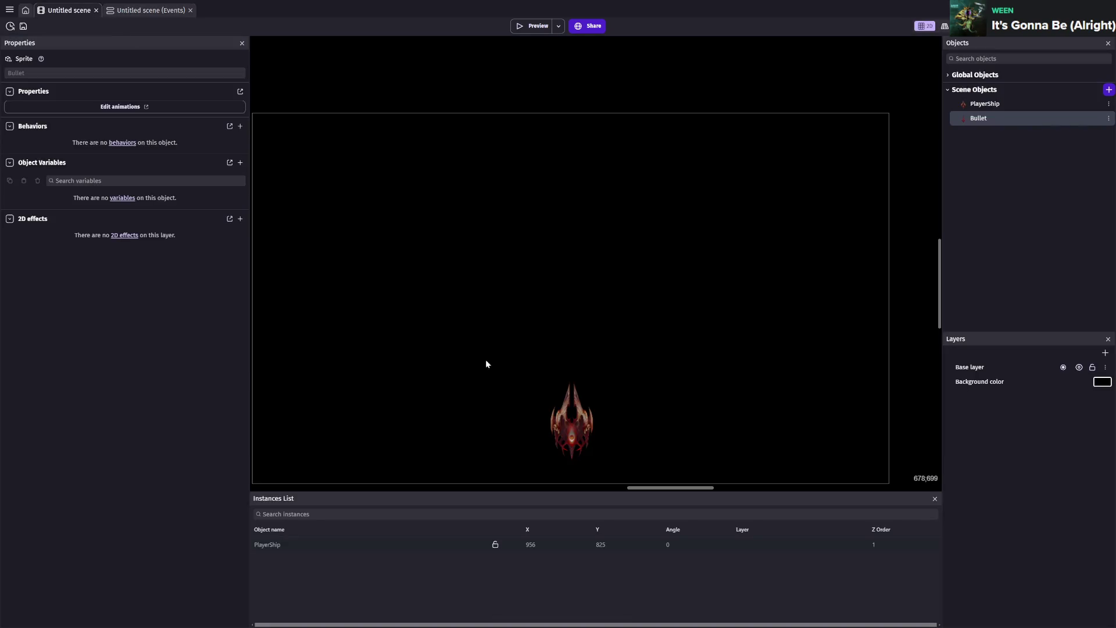
# - Inspect PlayerShip's collision mask and close its editor
pyautogui.doubleClick(569, 417)
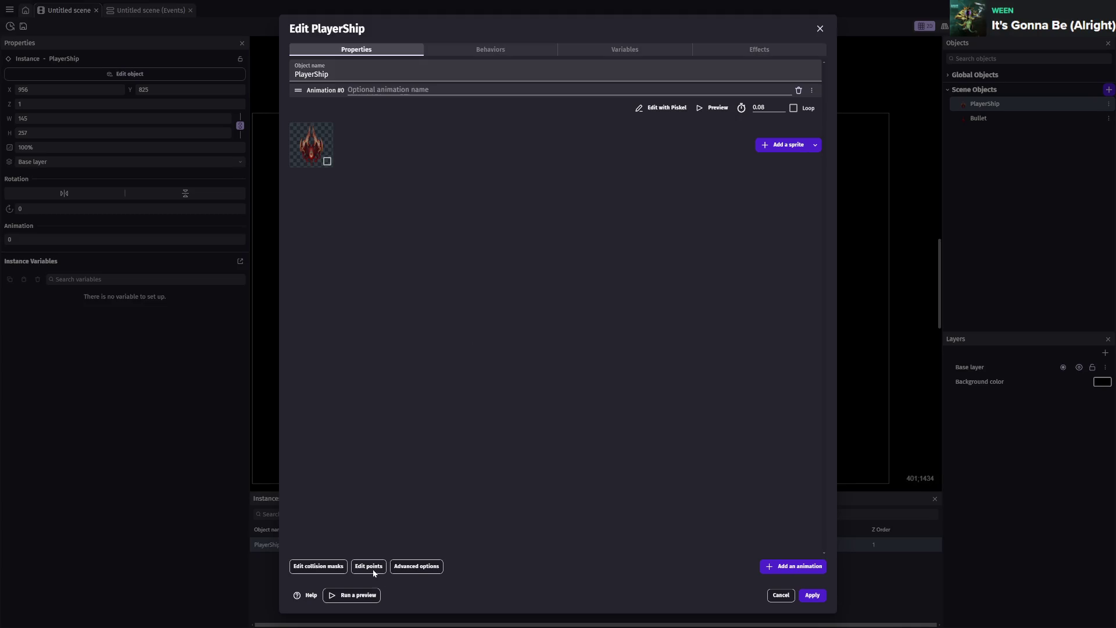
pyautogui.click(325, 568)
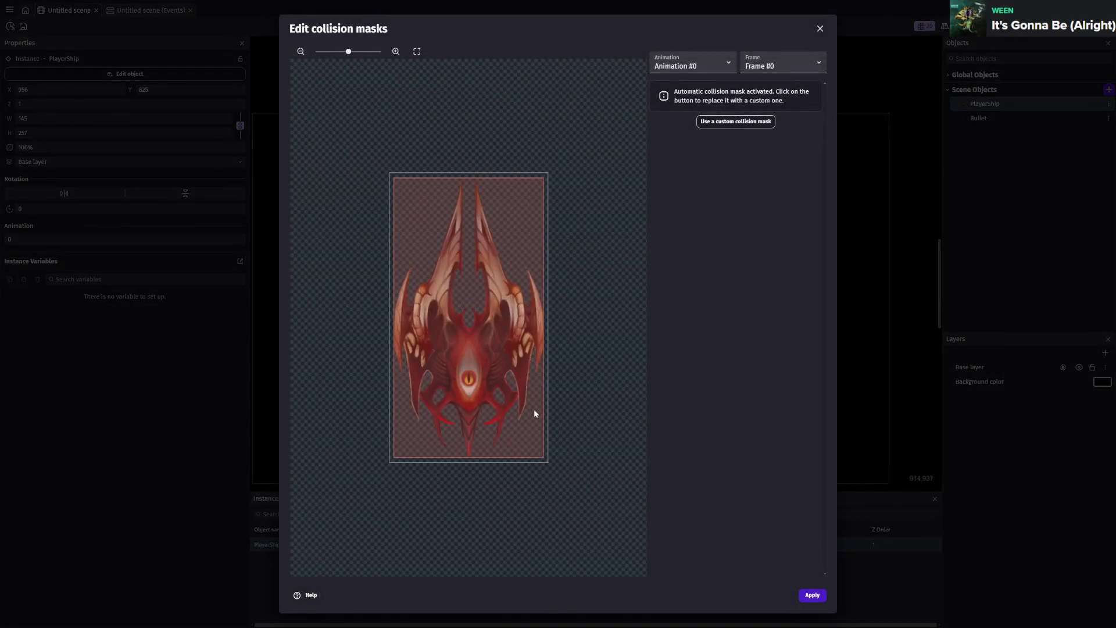
pyautogui.press('Escape')
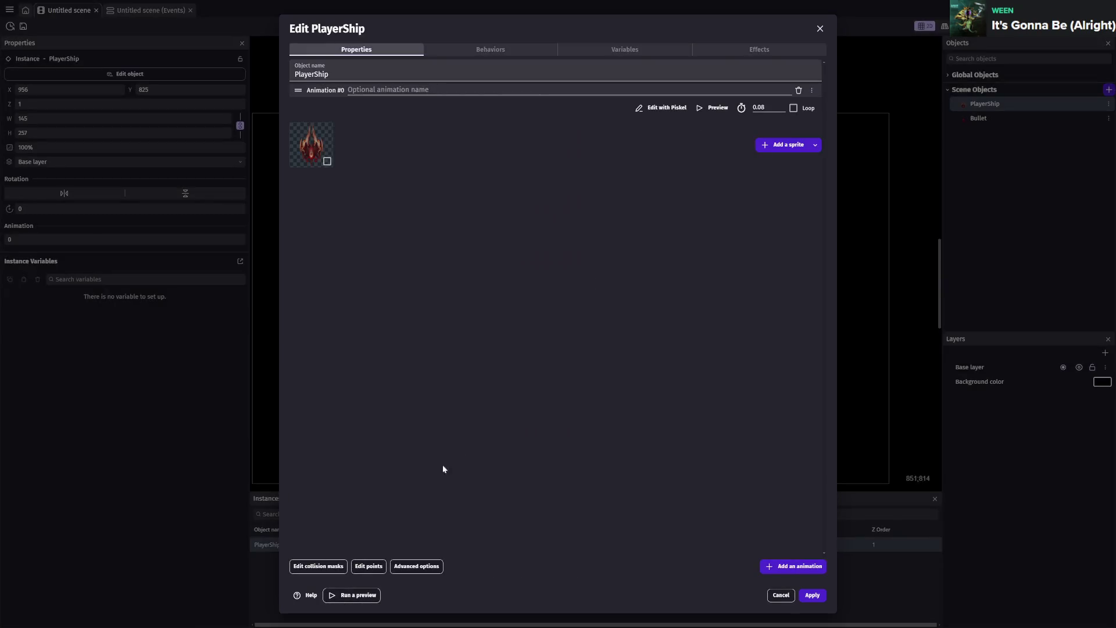
pyautogui.click(818, 26)
# - Review Bullet's collision mask and its Center point at 23, 41, apply, and save
pyautogui.doubleClick(999, 122)
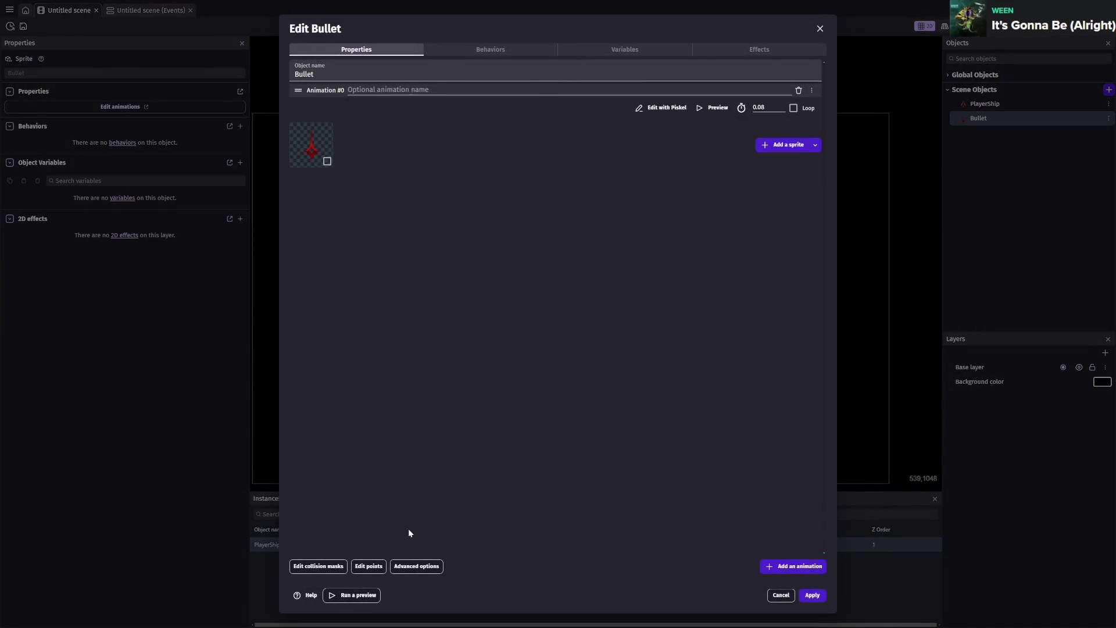
pyautogui.click(321, 567)
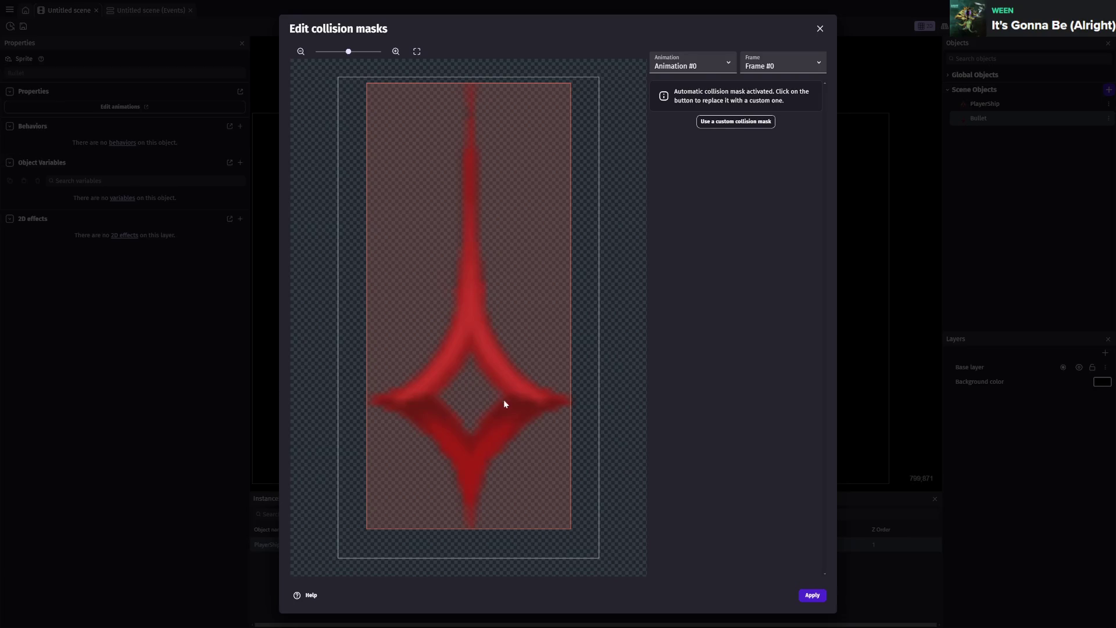
pyautogui.press('Escape')
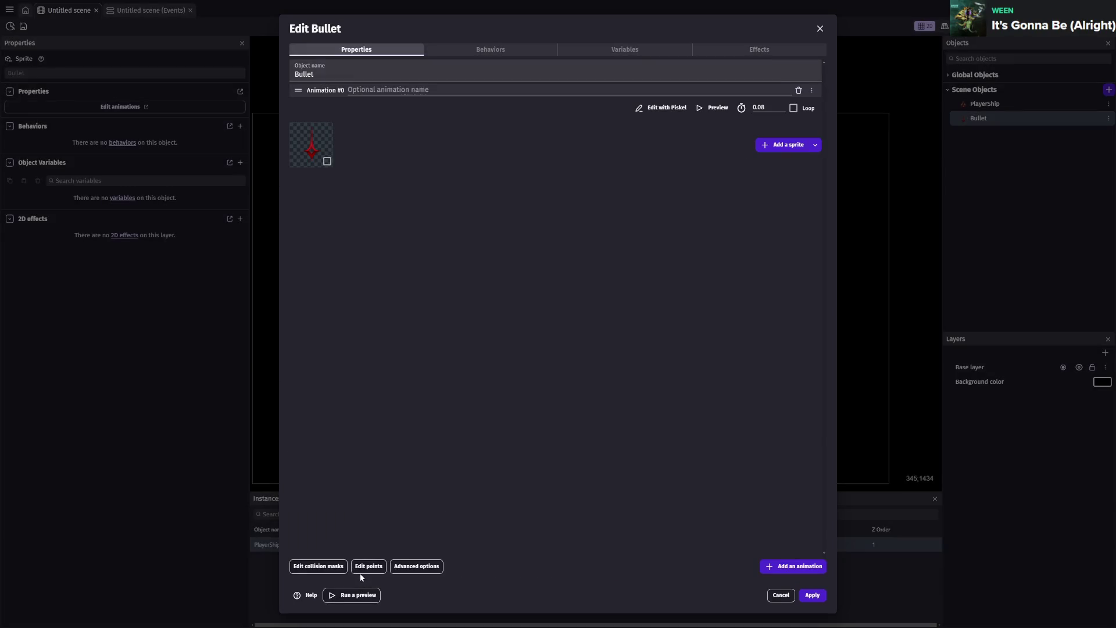
pyautogui.click(374, 568)
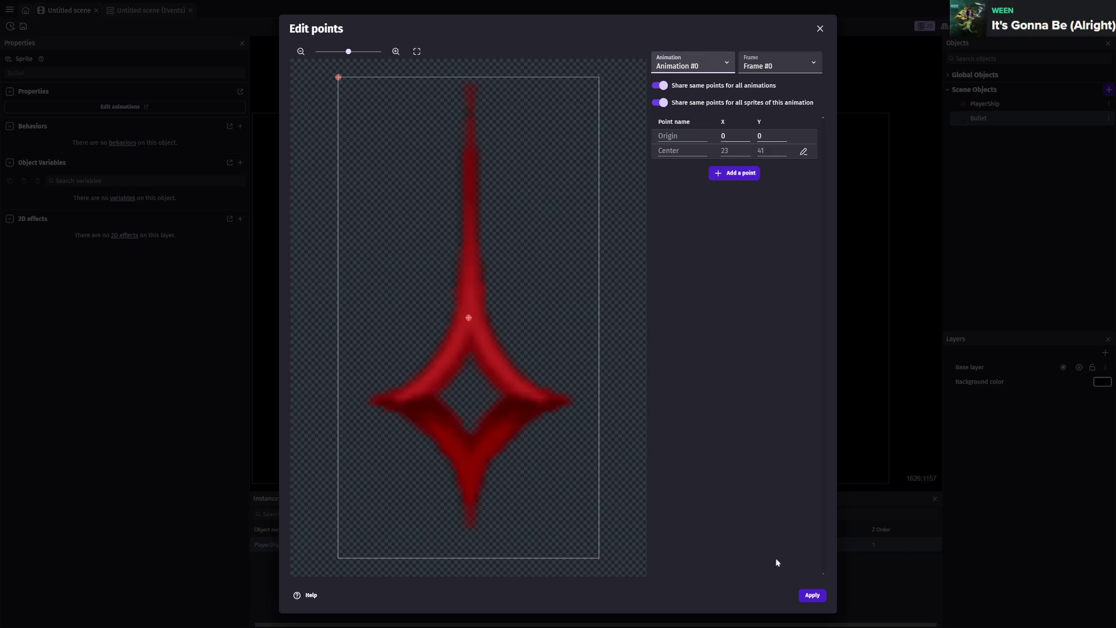
pyautogui.click(802, 596)
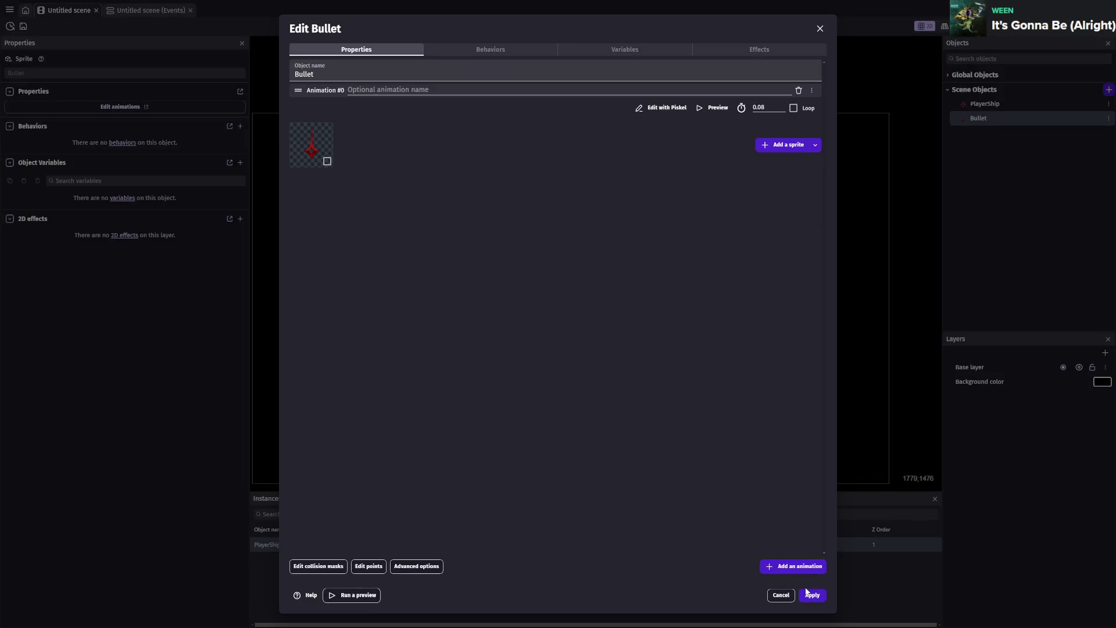
pyautogui.click(809, 594)
pyautogui.hotkey('ctrl', 's')
pyautogui.click(146, 11)
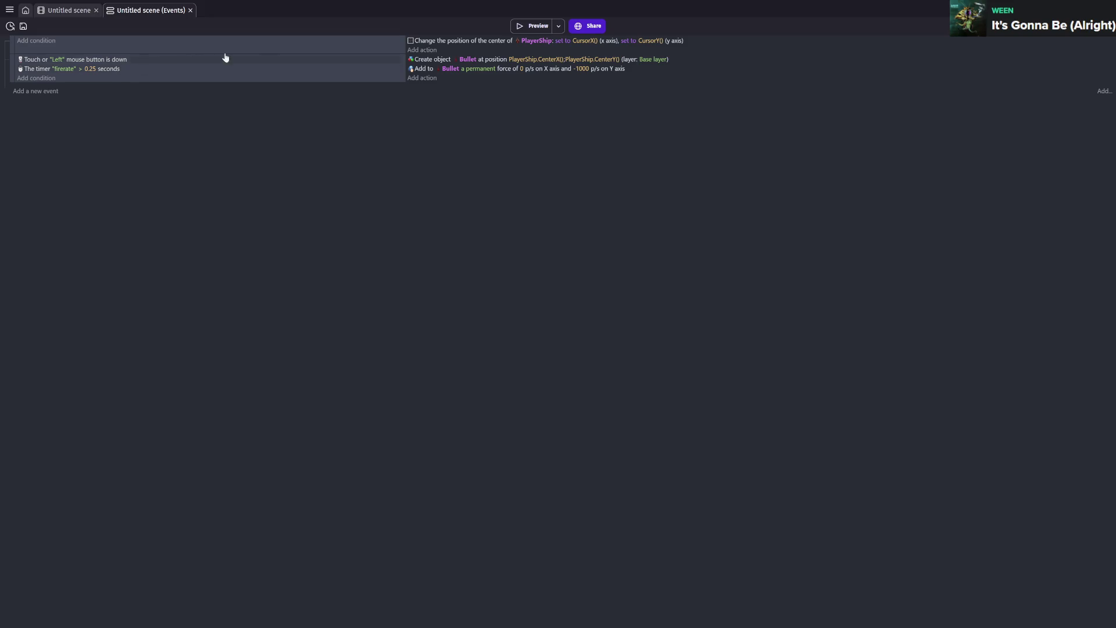
# - After a quick preview, delete the "firerate" timer condition from the mouse event and save
pyautogui.click(526, 26)
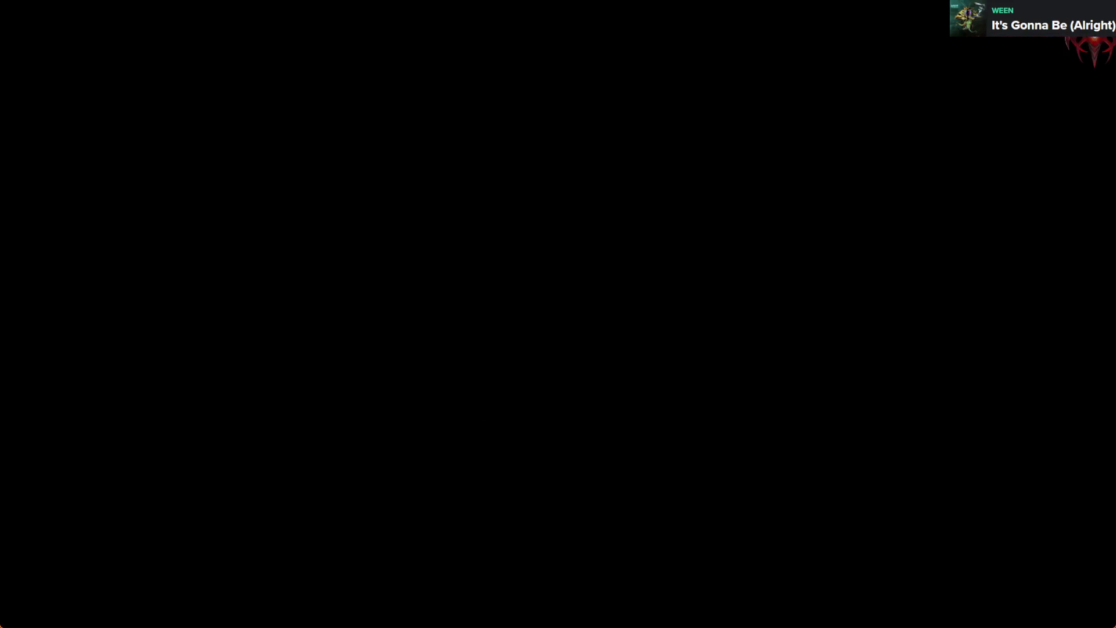
pyautogui.click(1104, 9)
pyautogui.click(90, 69)
pyautogui.press('BackSpace')
pyautogui.click(267, 73)
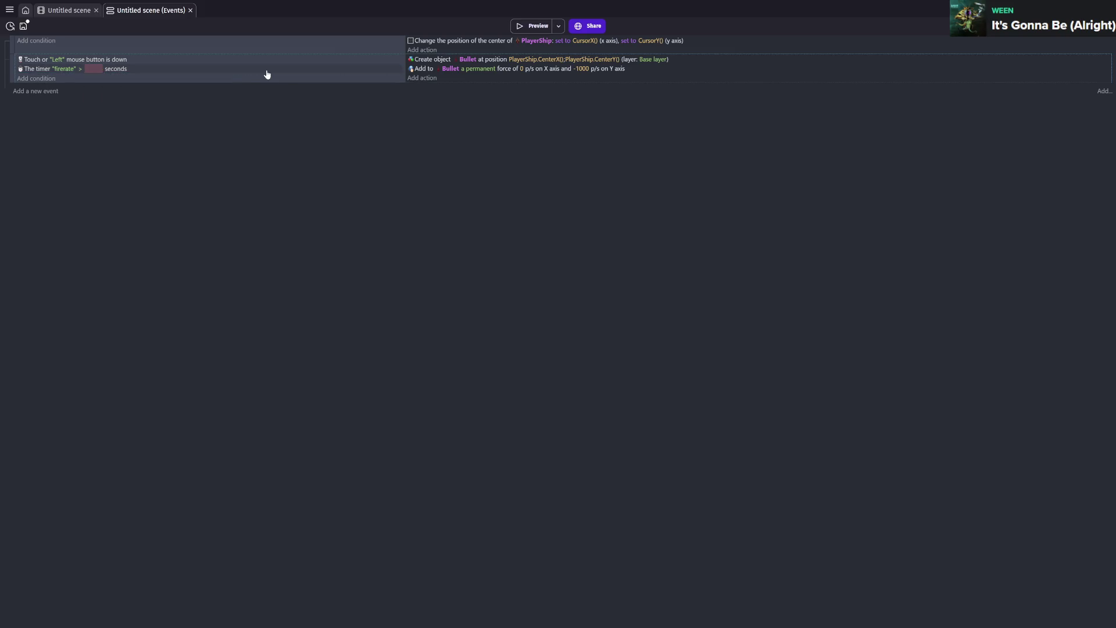
pyautogui.press('Delete')
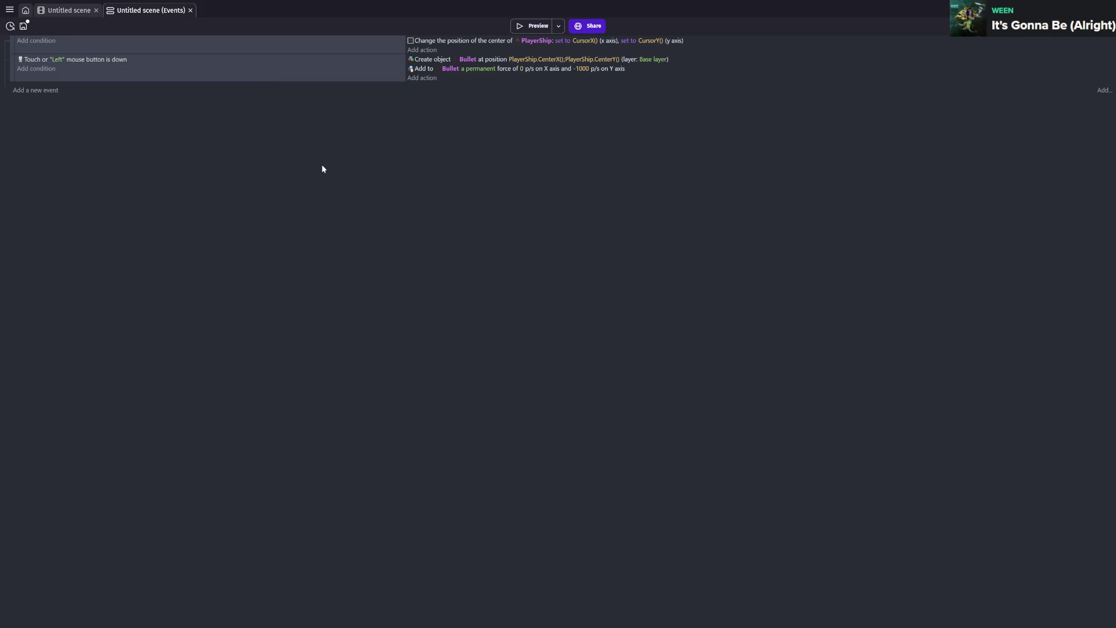
pyautogui.hotkey('ctrl', 's')
# - Inspect the Base layer's properties, then PlayerShip's cursor behavior and Bullet's empty properties
pyautogui.click(72, 8)
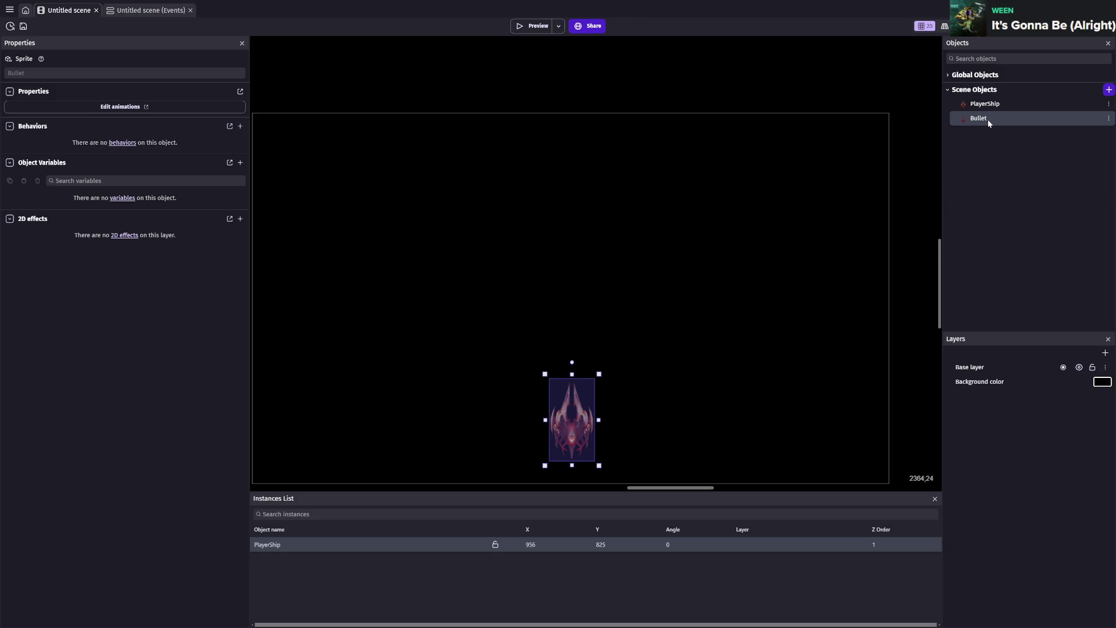
pyautogui.click(988, 367)
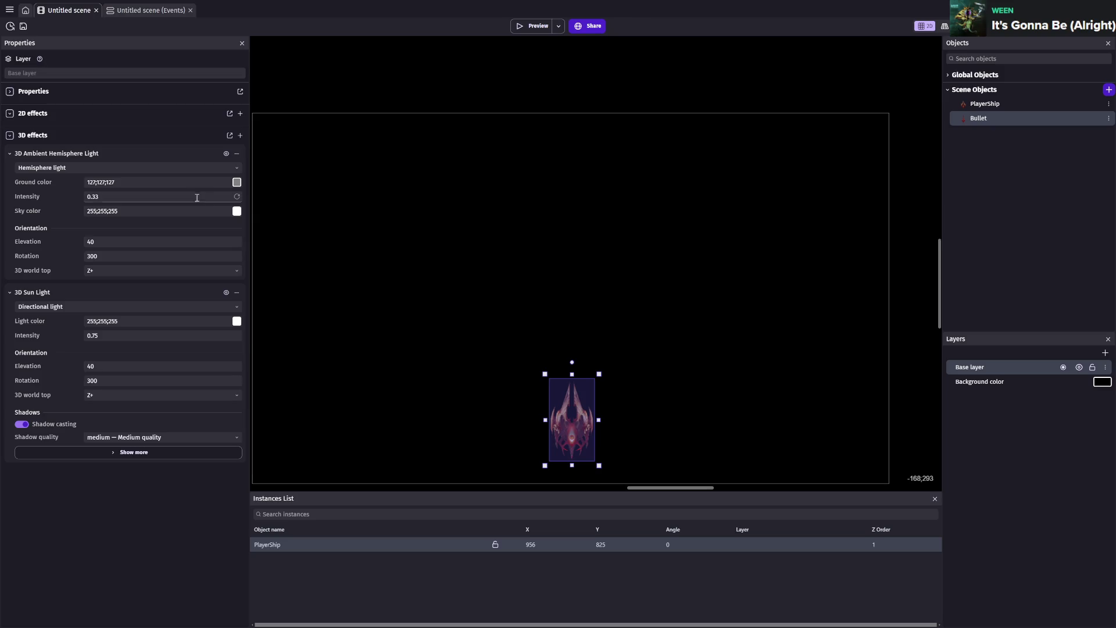
pyautogui.click(10, 91)
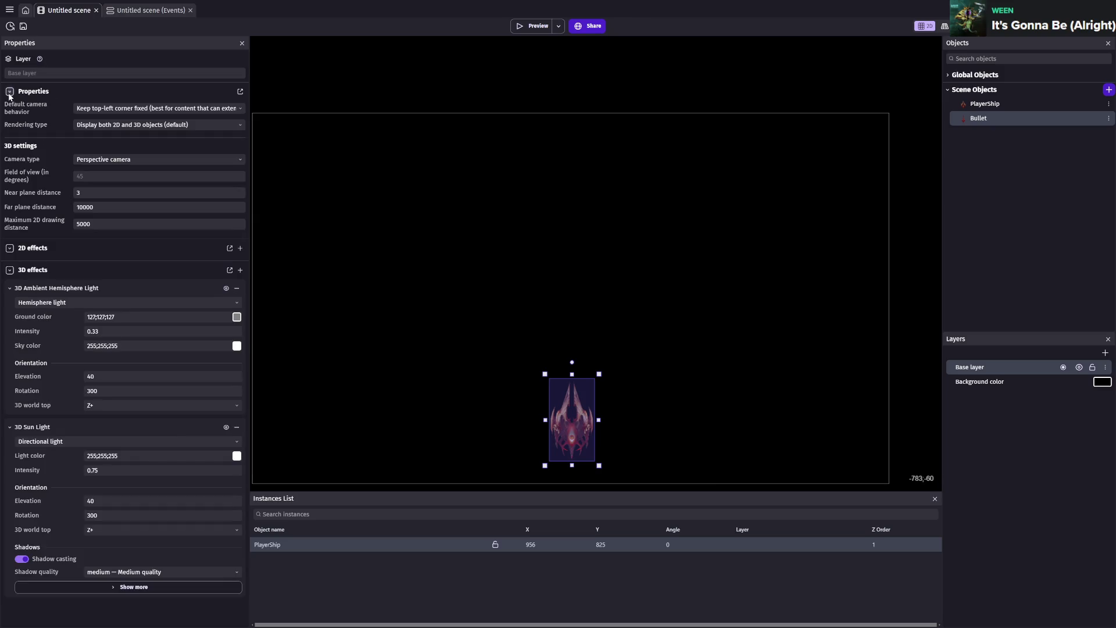
pyautogui.click(993, 105)
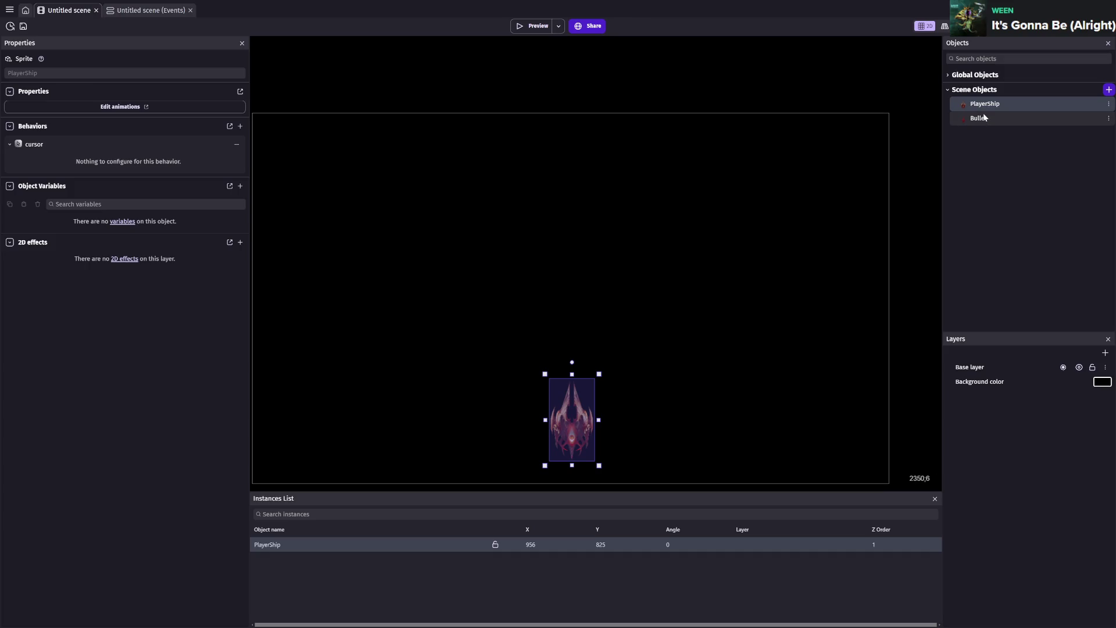
pyautogui.click(994, 121)
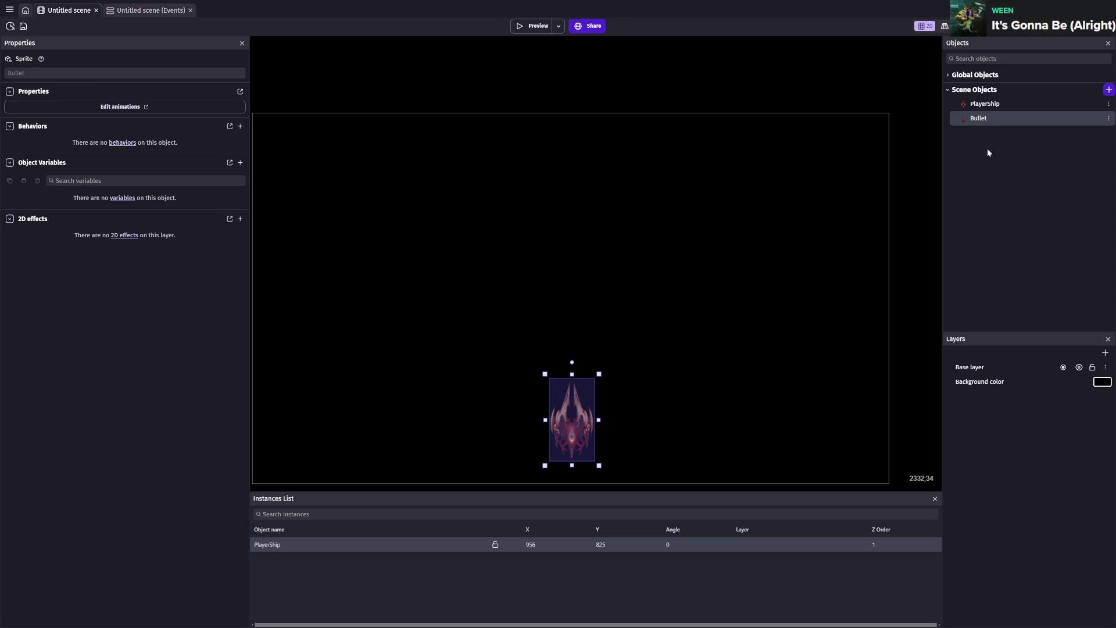
# - Set the PlayerShip instance's Z to 10, then preview red bullets streaming upward
pyautogui.click(849, 546)
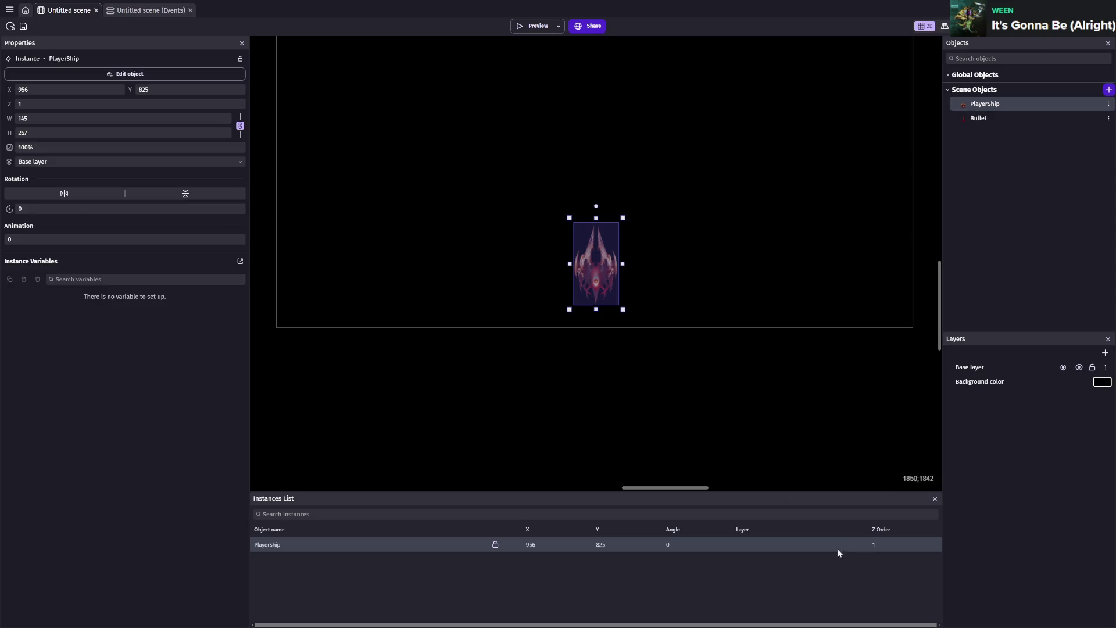
pyautogui.click(52, 101)
pyautogui.write('10')
pyautogui.click(51, 311)
pyautogui.press('F5')
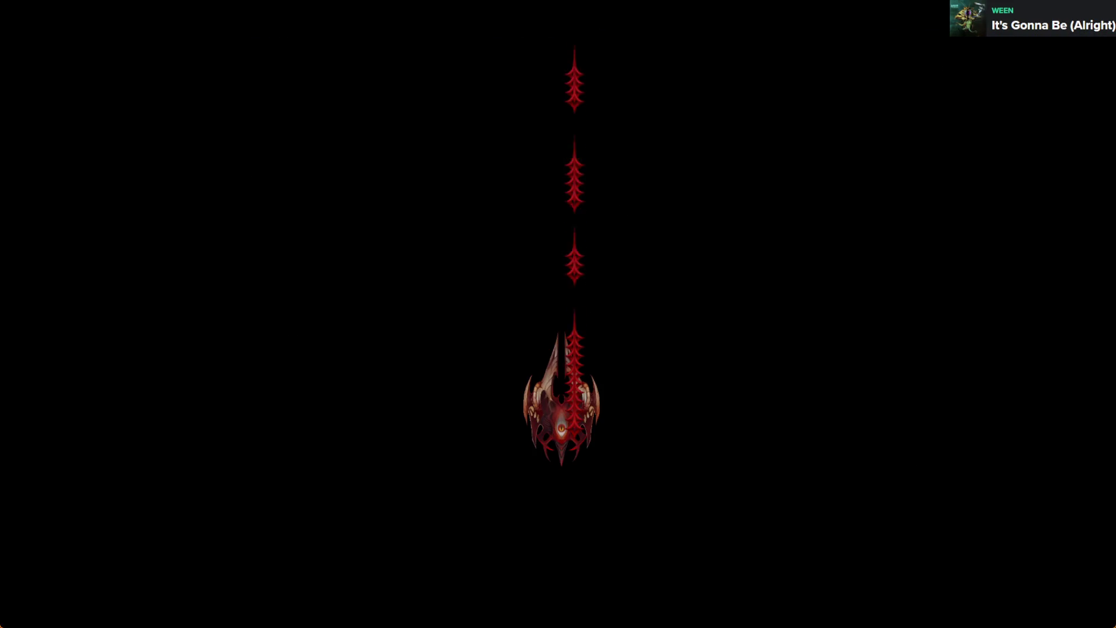
pyautogui.hotkey('alt', 'F4')
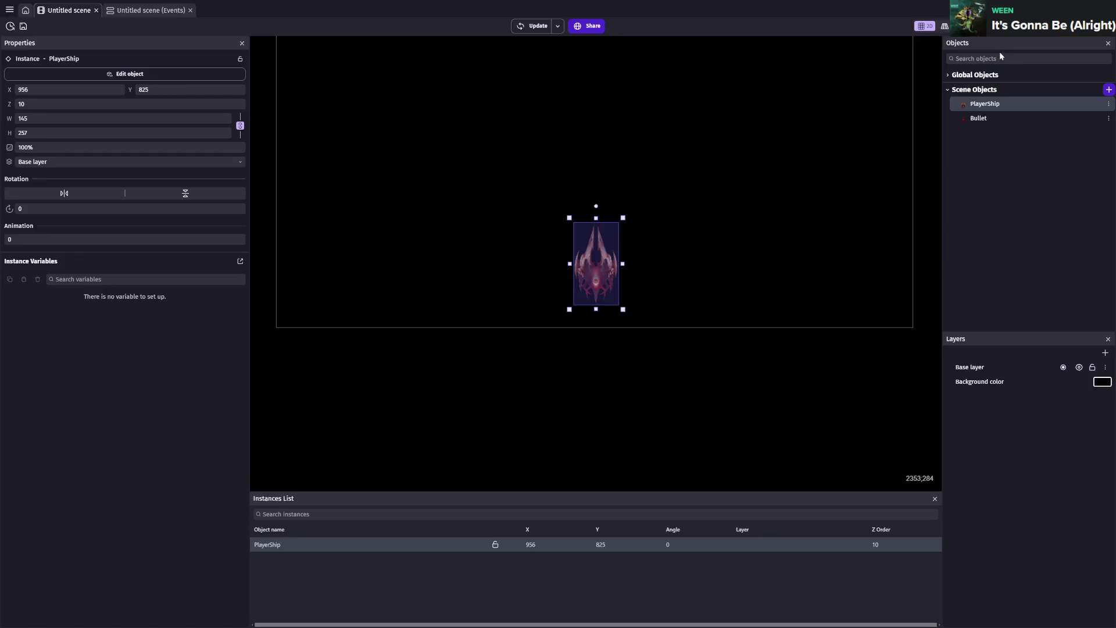
pyautogui.click(168, 7)
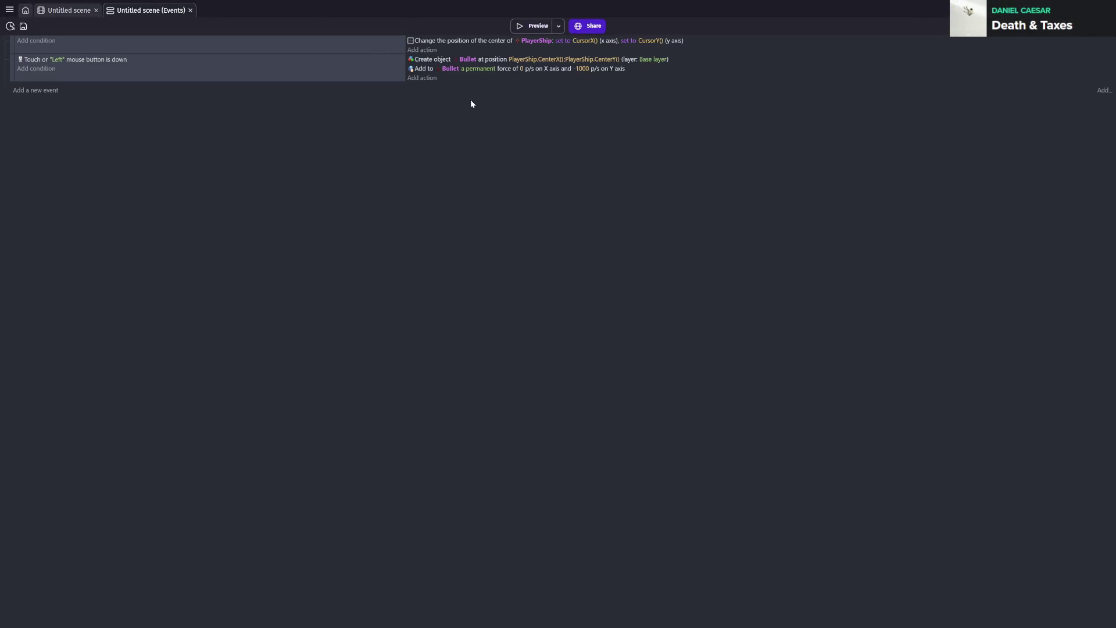
# - Inspect the Create object Bullet action to check which layer bullets spawn on
pyautogui.doubleClick(495, 61)
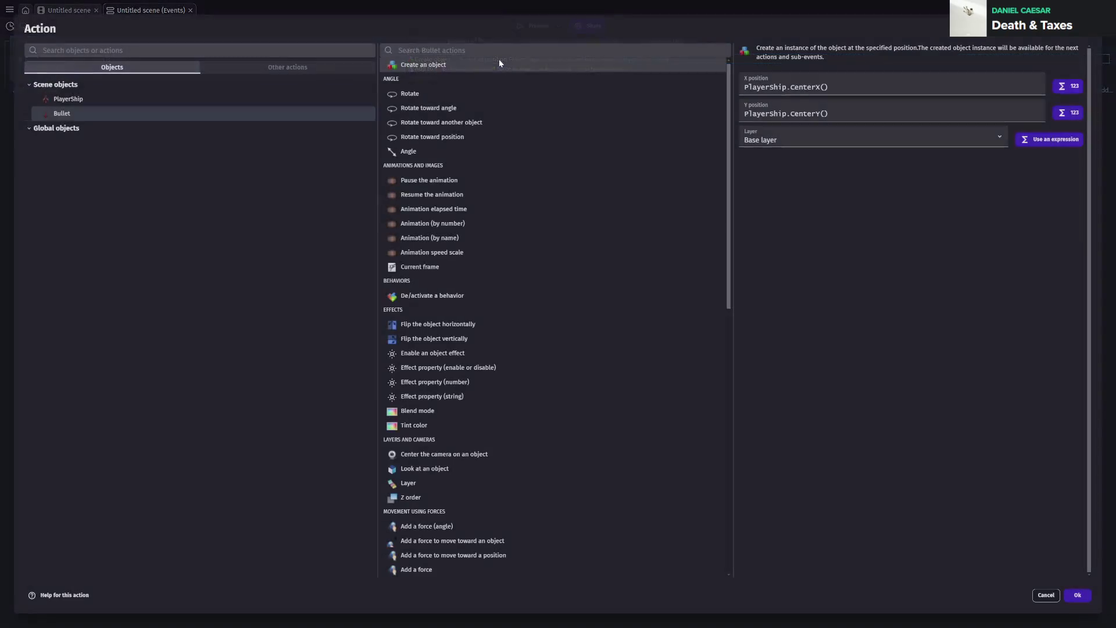
pyautogui.click(804, 142)
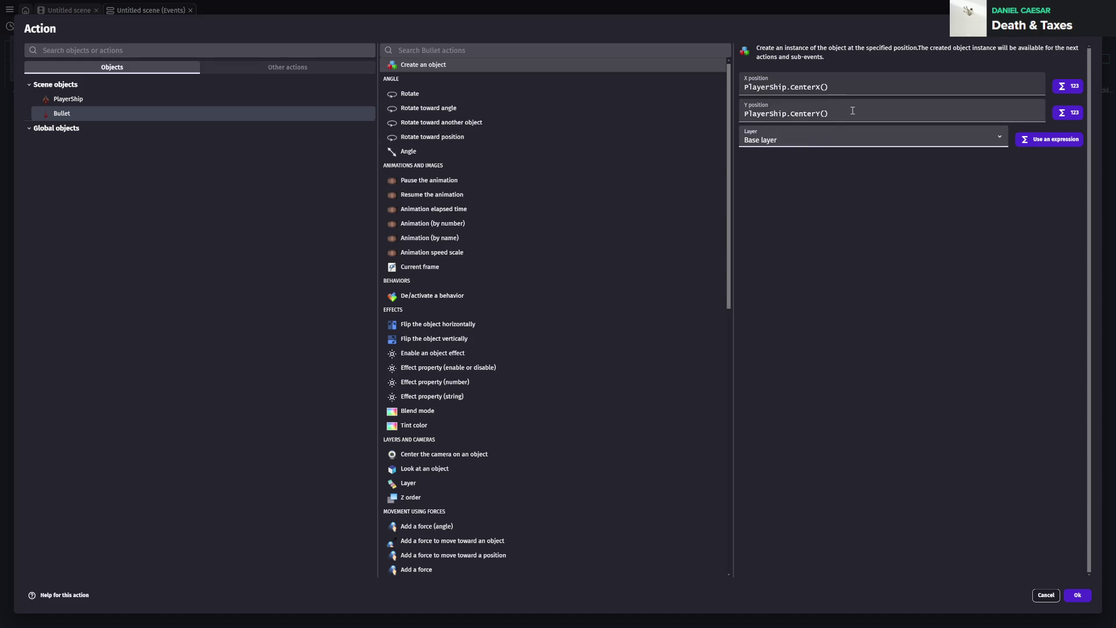
pyautogui.press('Return')
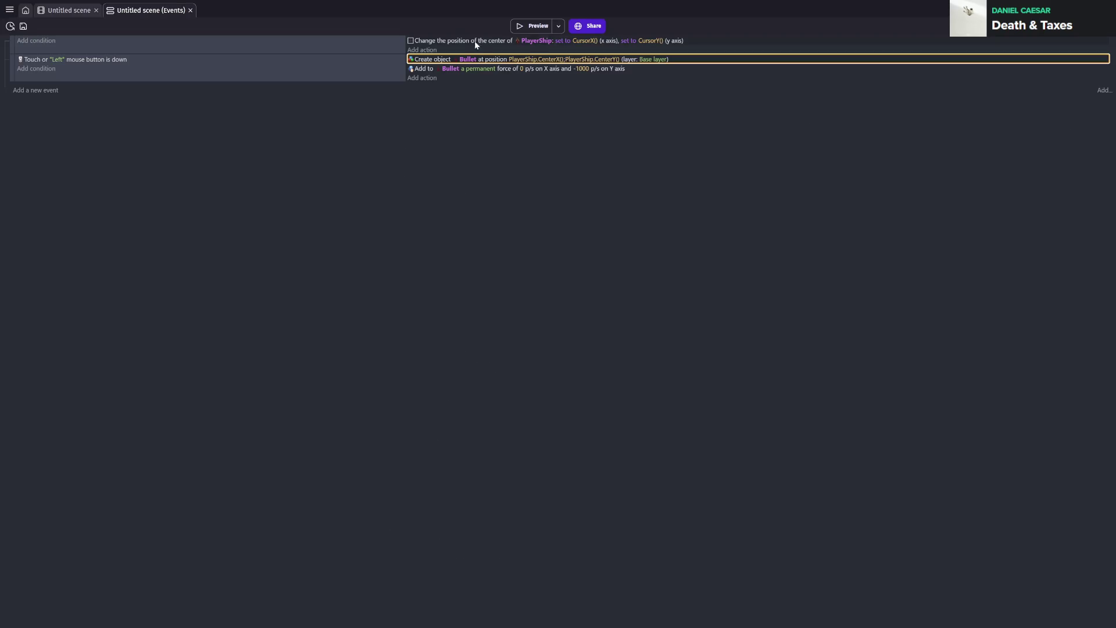
# - Delete the action centring PlayerShip on the cursor and save the project
pyautogui.doubleClick(703, 41)
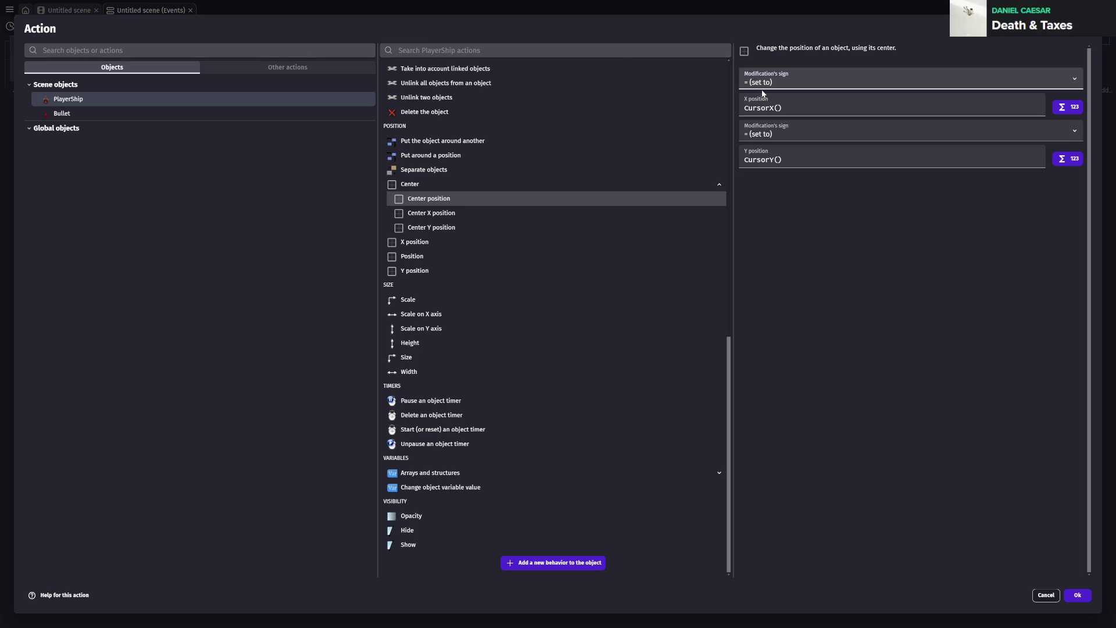
pyautogui.press('Return')
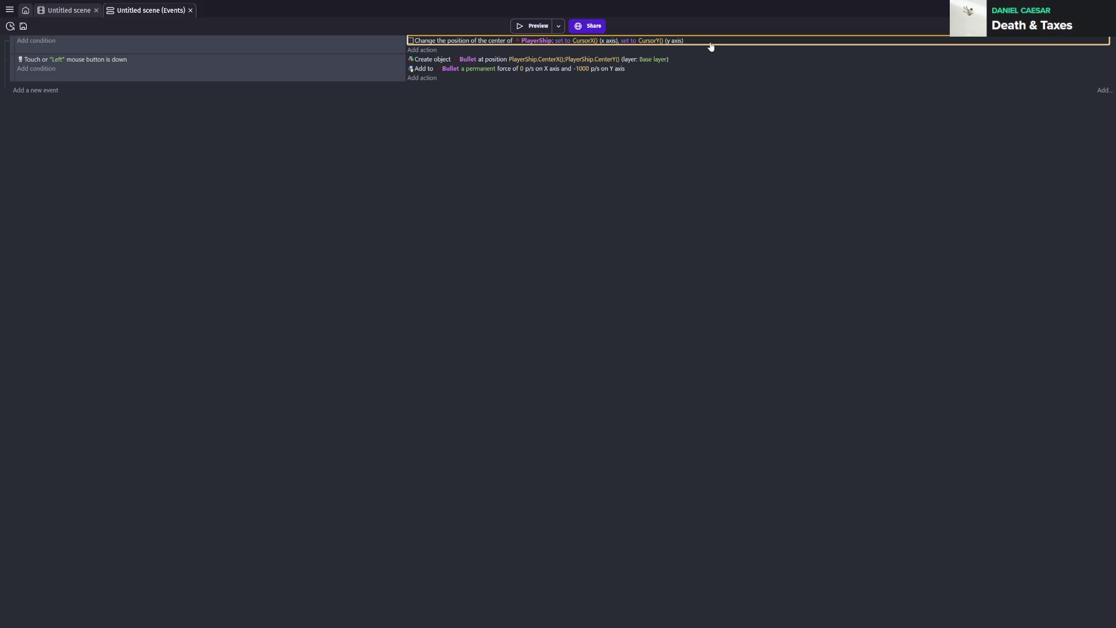
pyautogui.press('Delete')
pyautogui.hotkey('ctrl', 's')
# - Run a game preview, close it, and launch it again
pyautogui.click(531, 25)
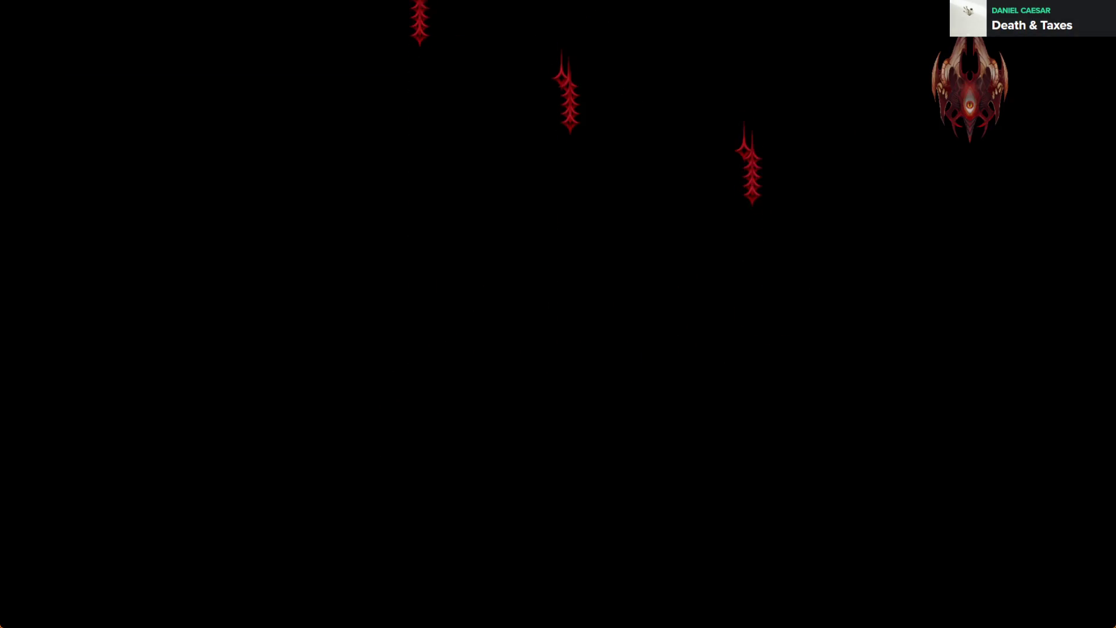
pyautogui.hotkey('alt', 'F4')
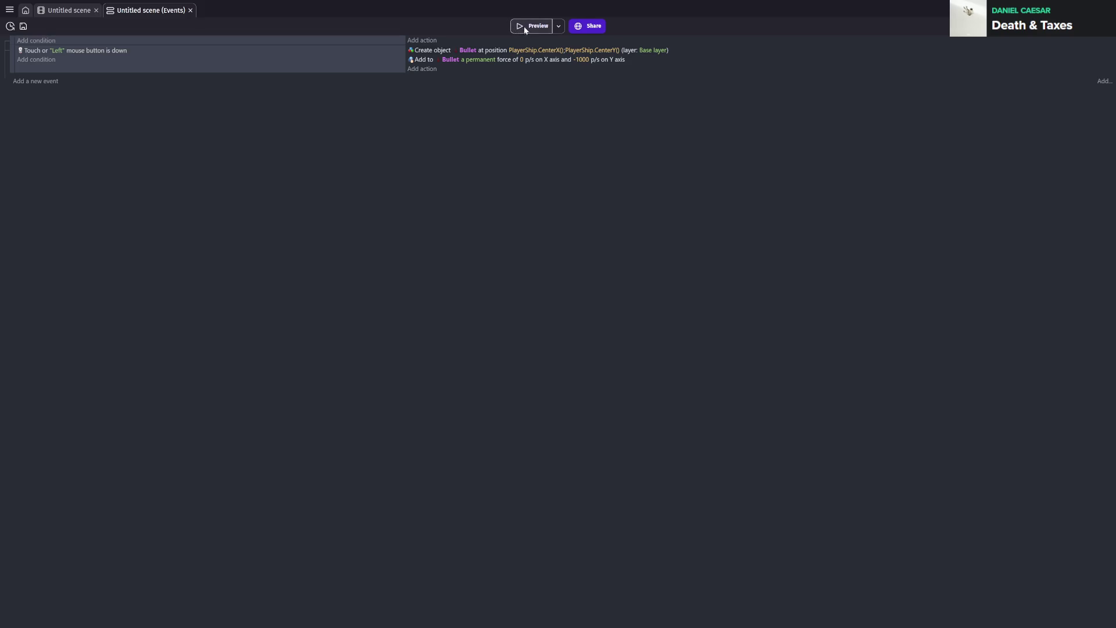
pyautogui.click(523, 26)
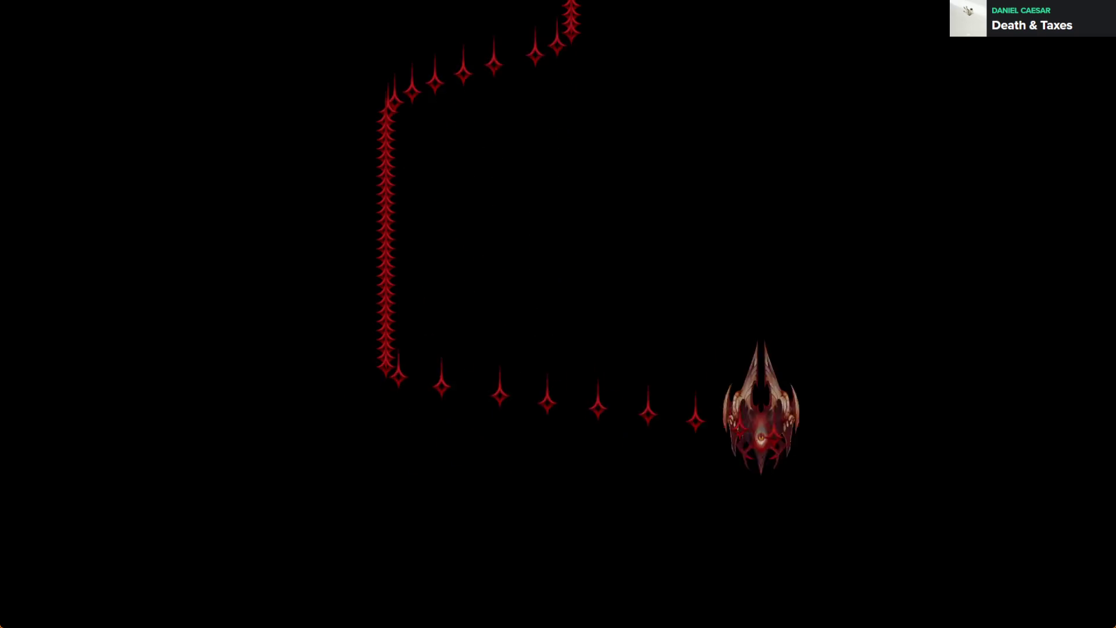
# - Close the preview and review the Create object Bullet action without changing it
pyautogui.hotkey('alt', 'F4')
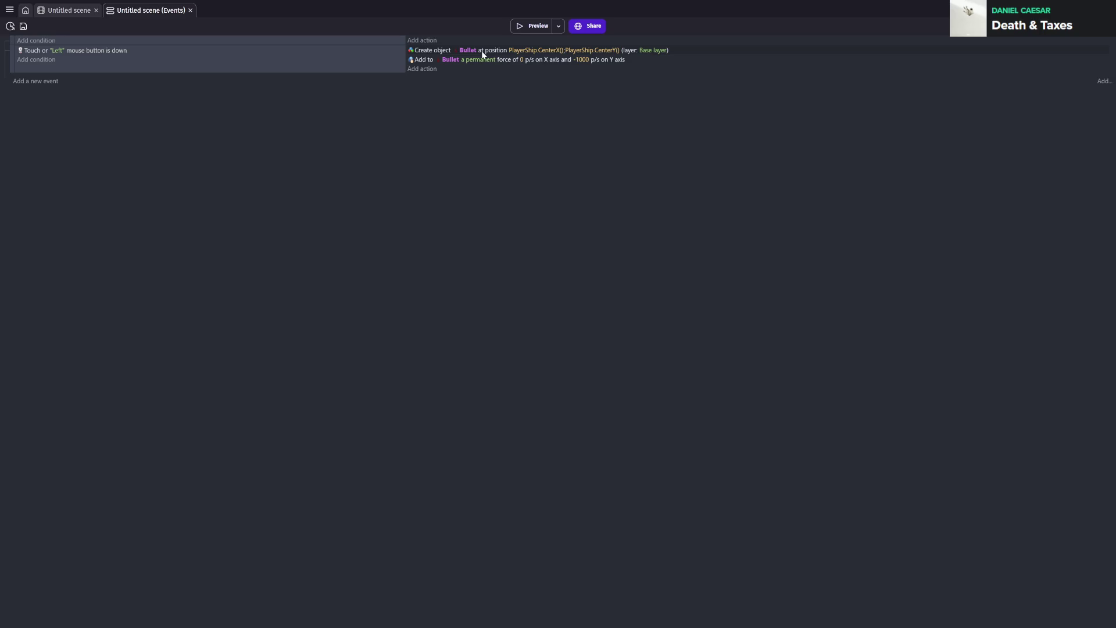
pyautogui.doubleClick(481, 51)
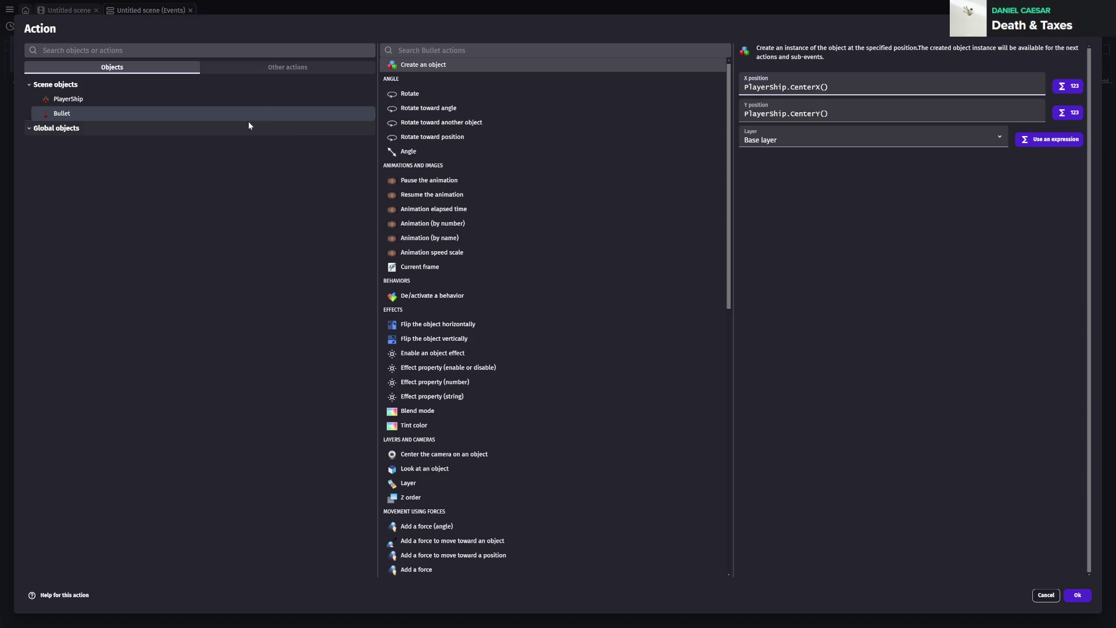
pyautogui.press('Escape')
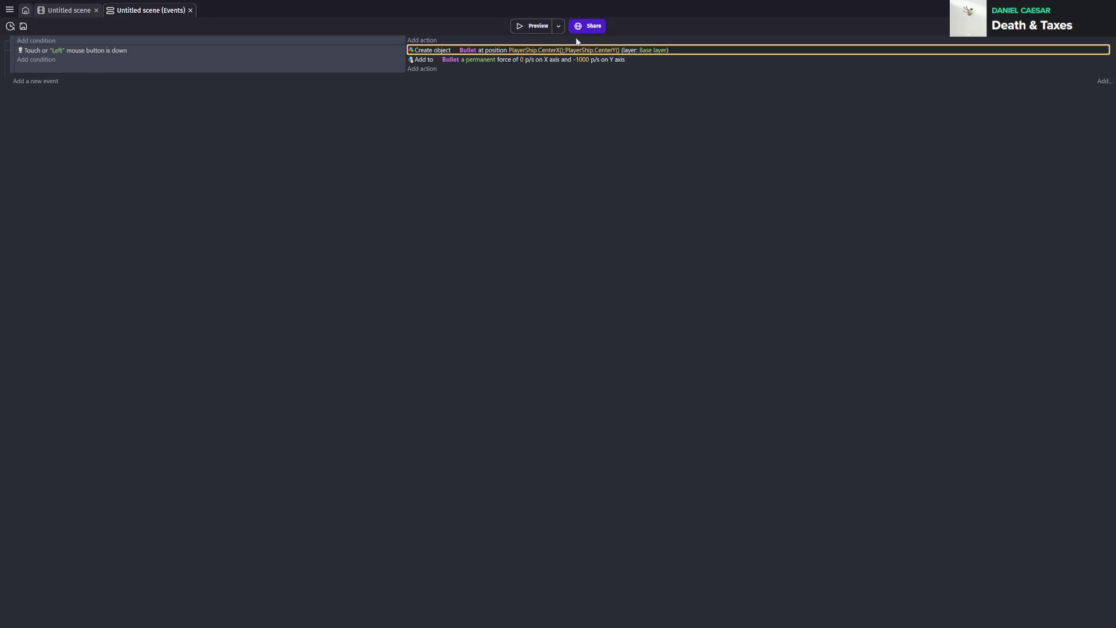
# - Add a Center position action for Bullet to the shooting event
pyautogui.click(416, 69)
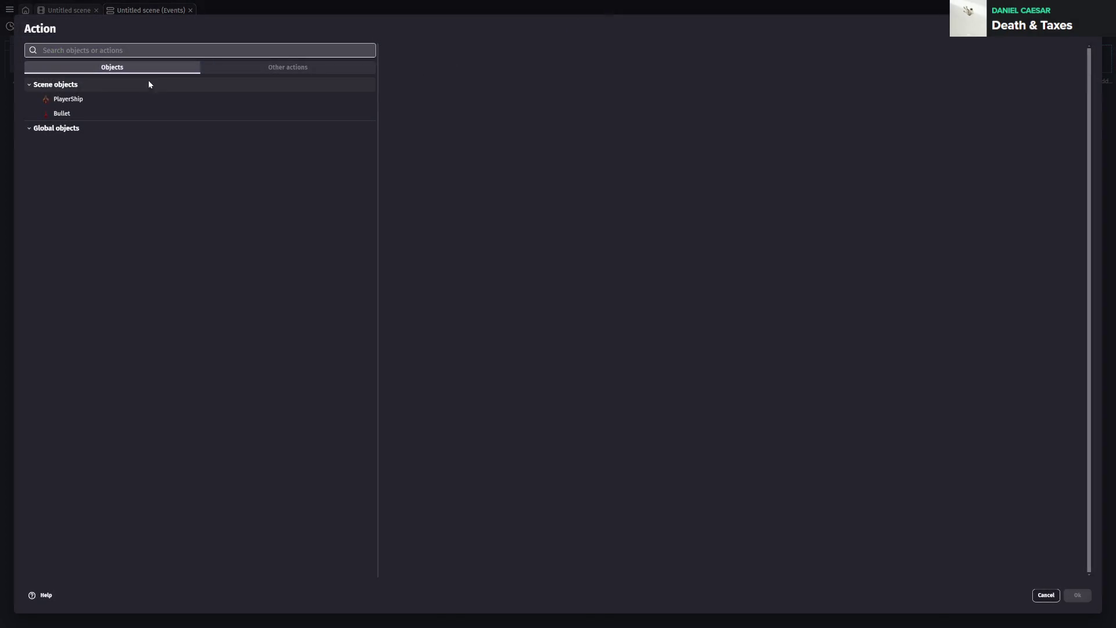
pyautogui.click(81, 115)
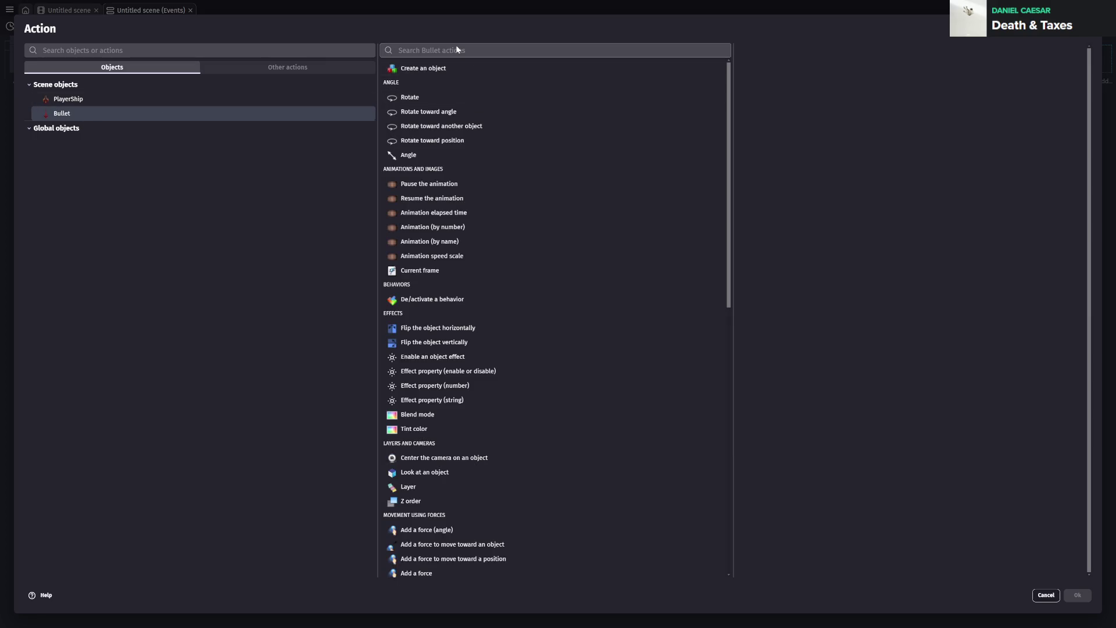
pyautogui.write('cen')
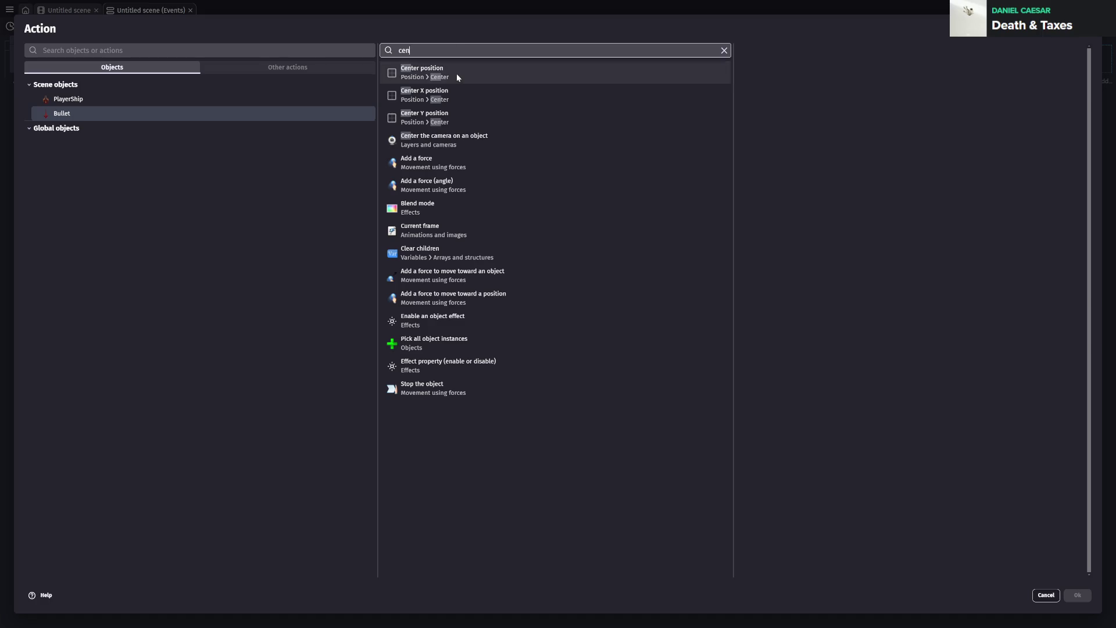
pyautogui.click(456, 73)
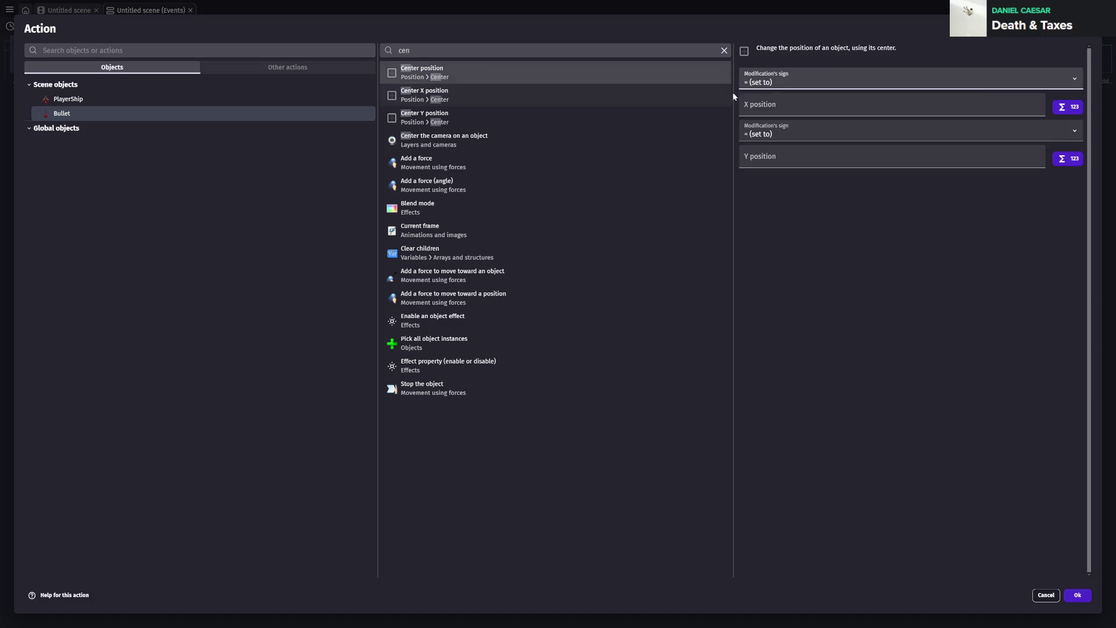
# - Center Bullet at PlayerShip.CenterX() and PlayerShip.CenterY(), save, and place it before the upward force
pyautogui.click(797, 108)
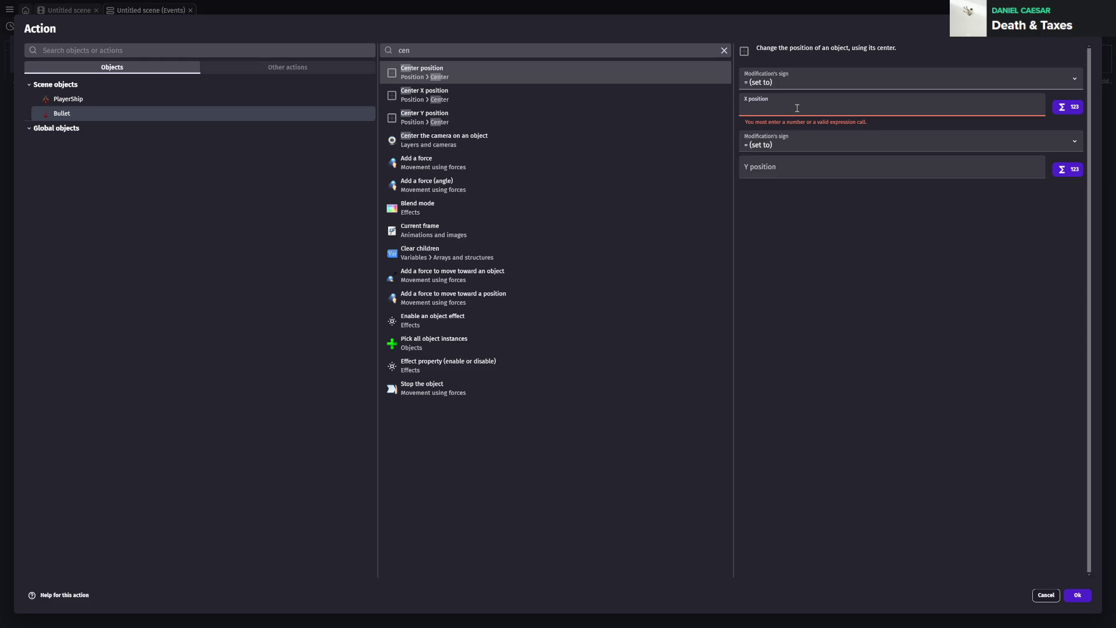
pyautogui.write('PlayerShip')
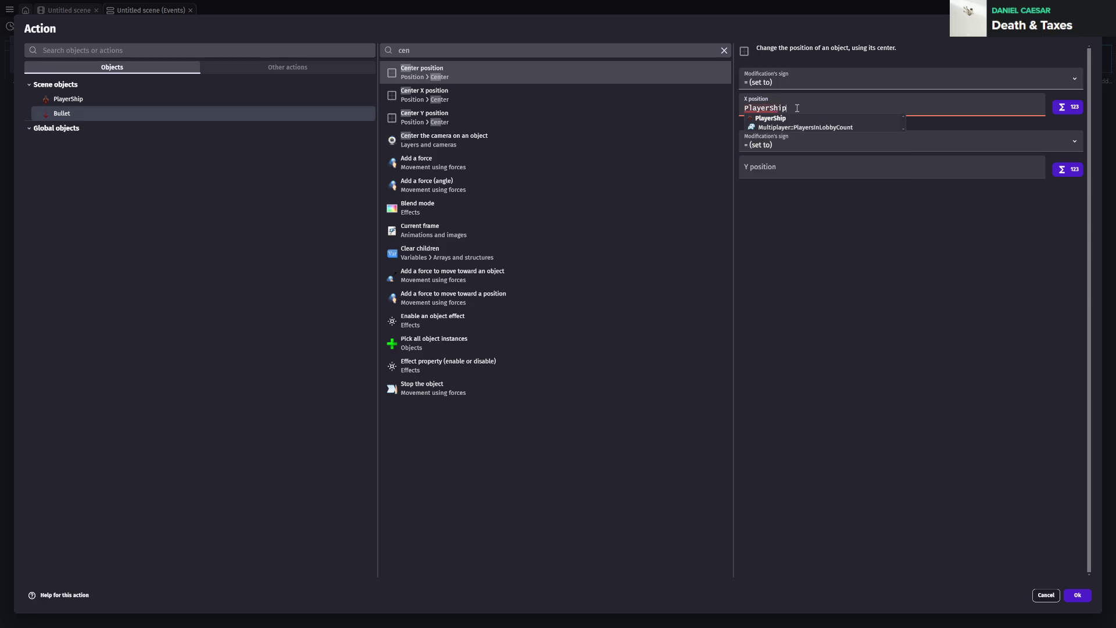
pyautogui.write('.CenterX')
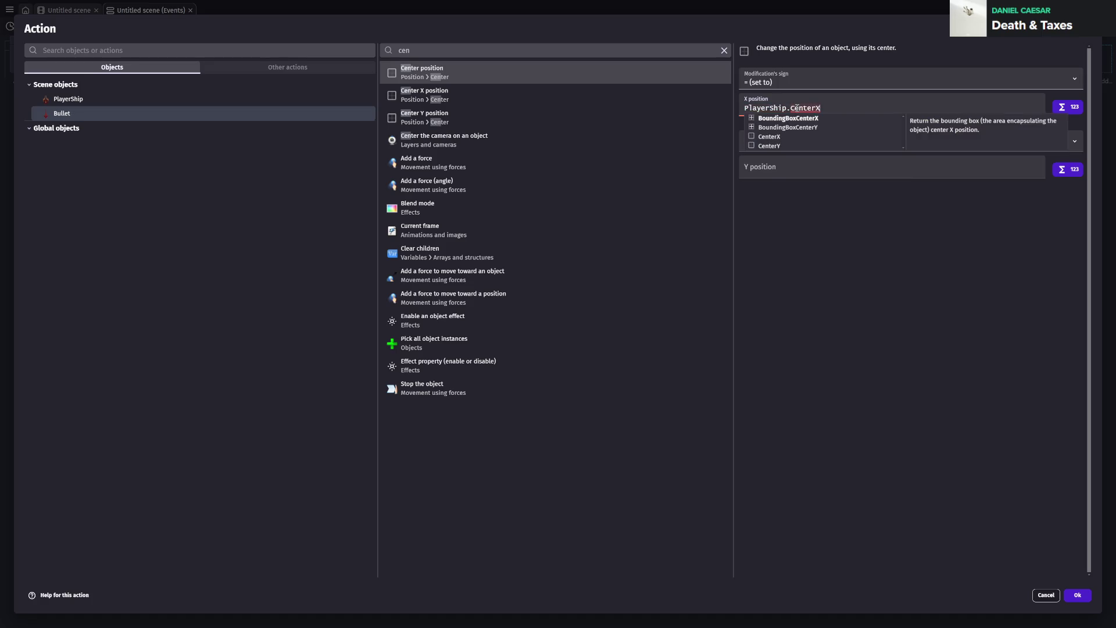
pyautogui.write('()')
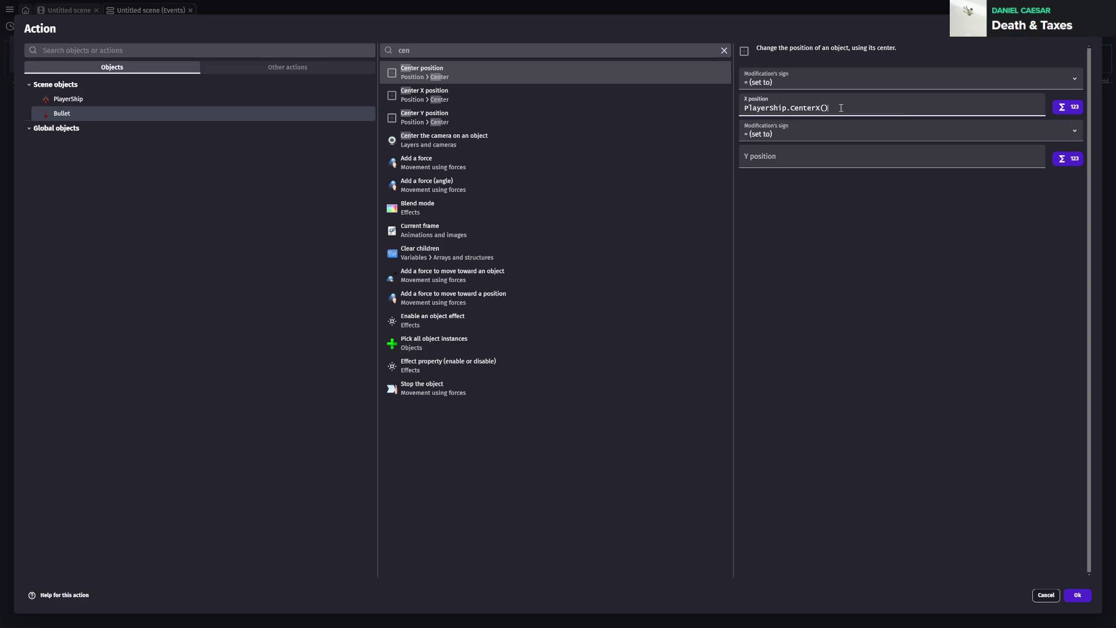
pyautogui.click(820, 143)
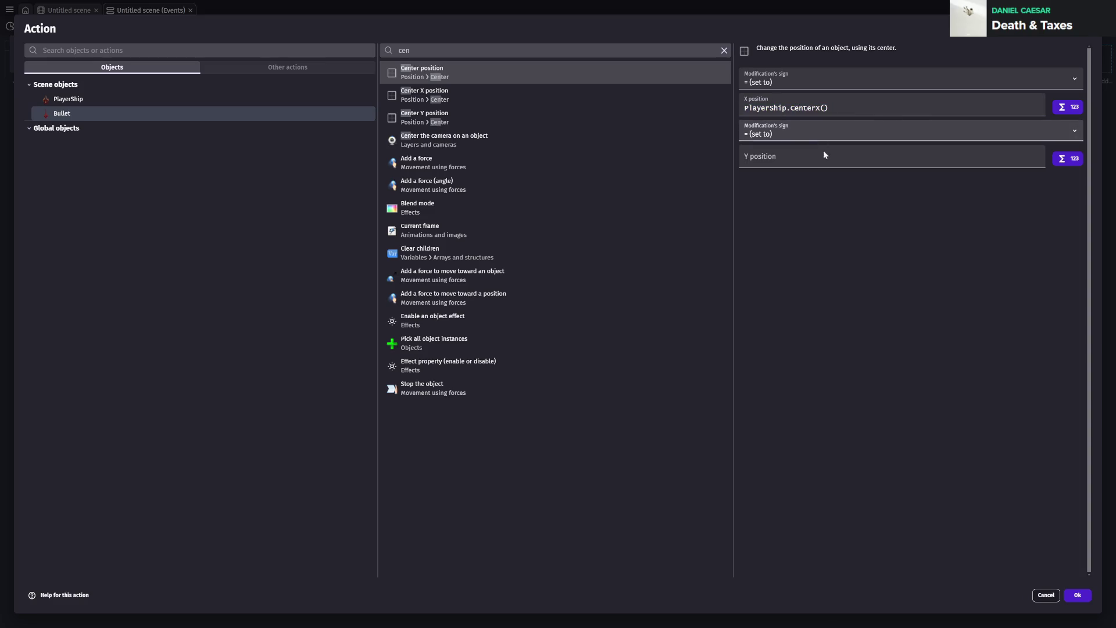
pyautogui.click(797, 159)
pyautogui.write('PlayerShip.CenterX()')
pyautogui.click(822, 159)
pyautogui.press('BackSpace')
pyautogui.write('Y')
pyautogui.press('Escape')
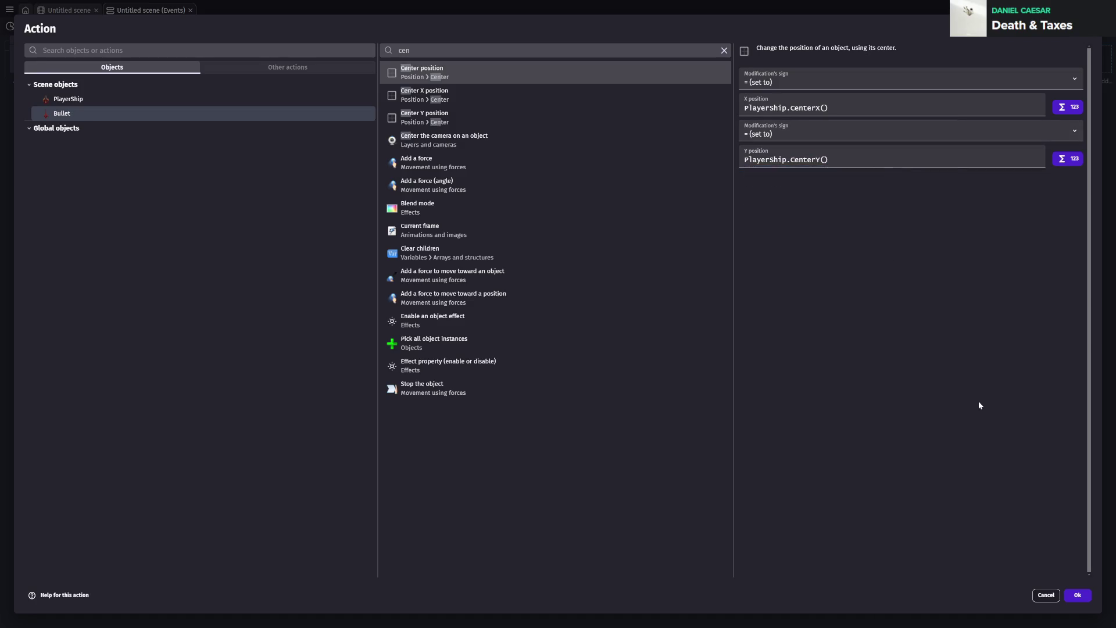
pyautogui.click(1078, 597)
pyautogui.hotkey('ctrl', 's')
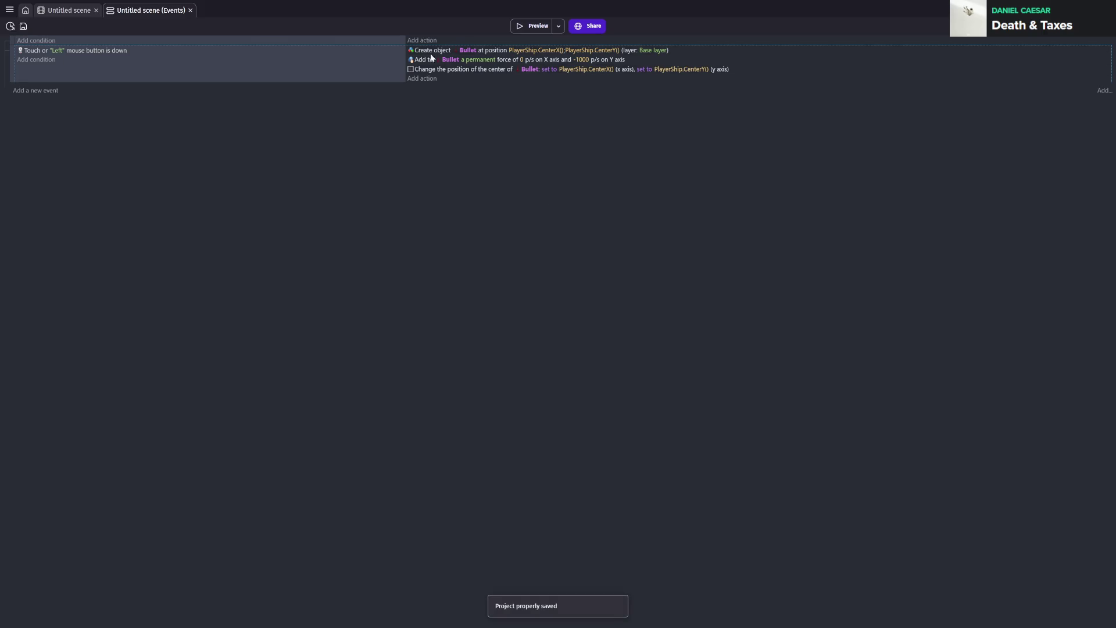
pyautogui.moveTo(420, 68); pyautogui.dragTo(428, 75)
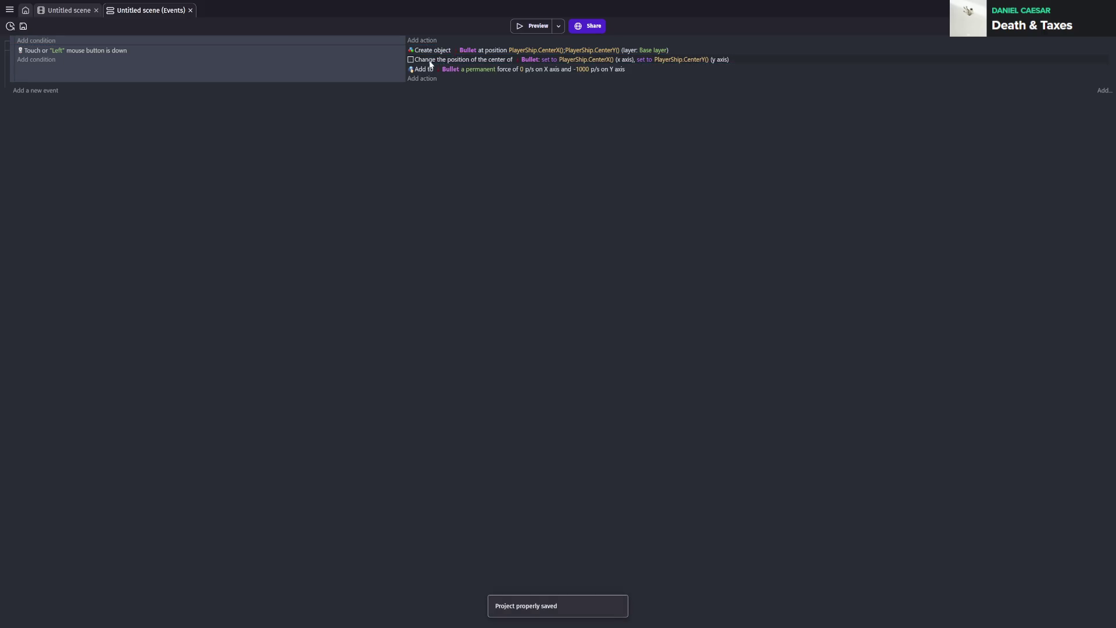
# - Playtest flying the ship while firing bullets, save, and return to the scene layout
pyautogui.click(519, 26)
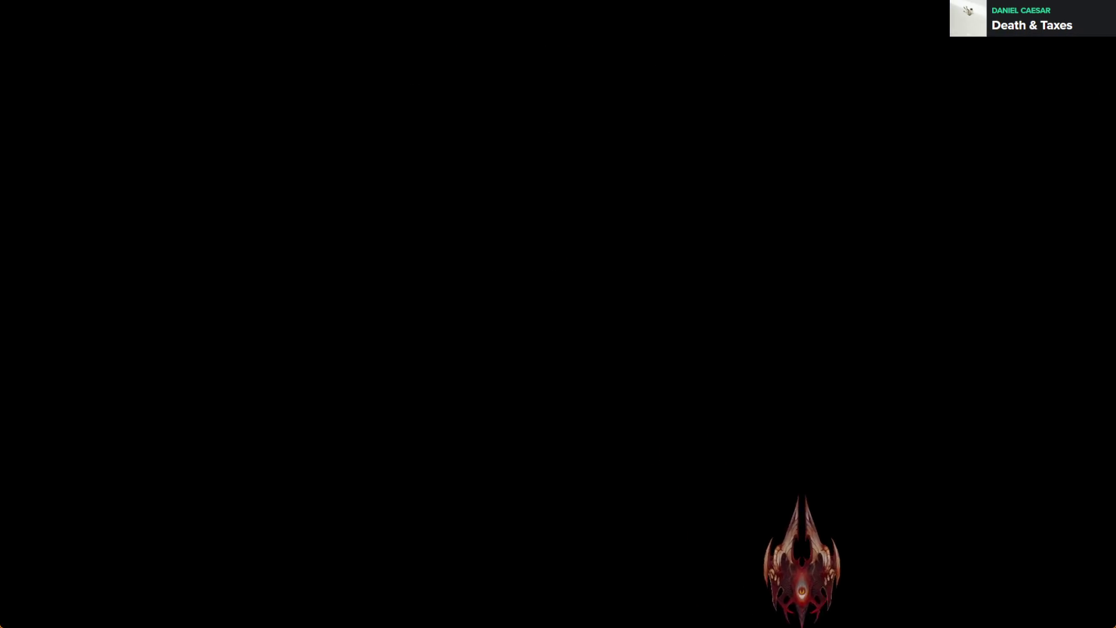
pyautogui.moveTo(802, 561)
pyautogui.mouseDown()
pyautogui.moveTo(673, 461)
pyautogui.moveTo(443, 394)
pyautogui.moveTo(317, 334)
pyautogui.moveTo(674, 331)
pyautogui.moveTo(339, 366)
pyautogui.moveTo(577, 386)
pyautogui.moveTo(653, 418)
pyautogui.moveTo(901, 224)
pyautogui.moveTo(1046, 80)
pyautogui.mouseUp()
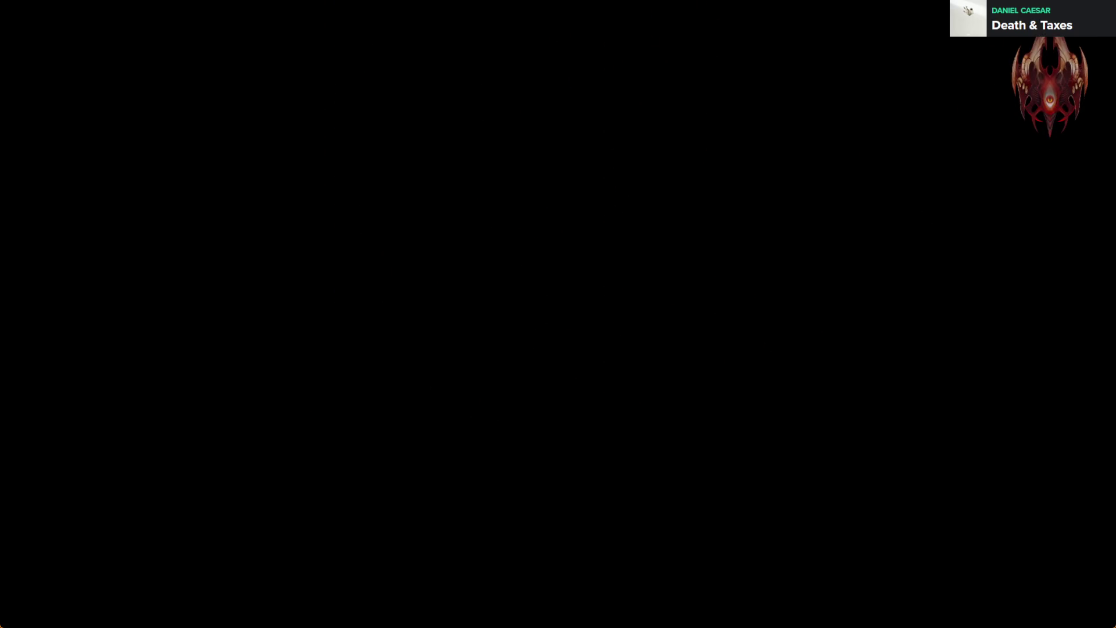
pyautogui.hotkey('alt', 'F4')
pyautogui.hotkey('ctrl', 's')
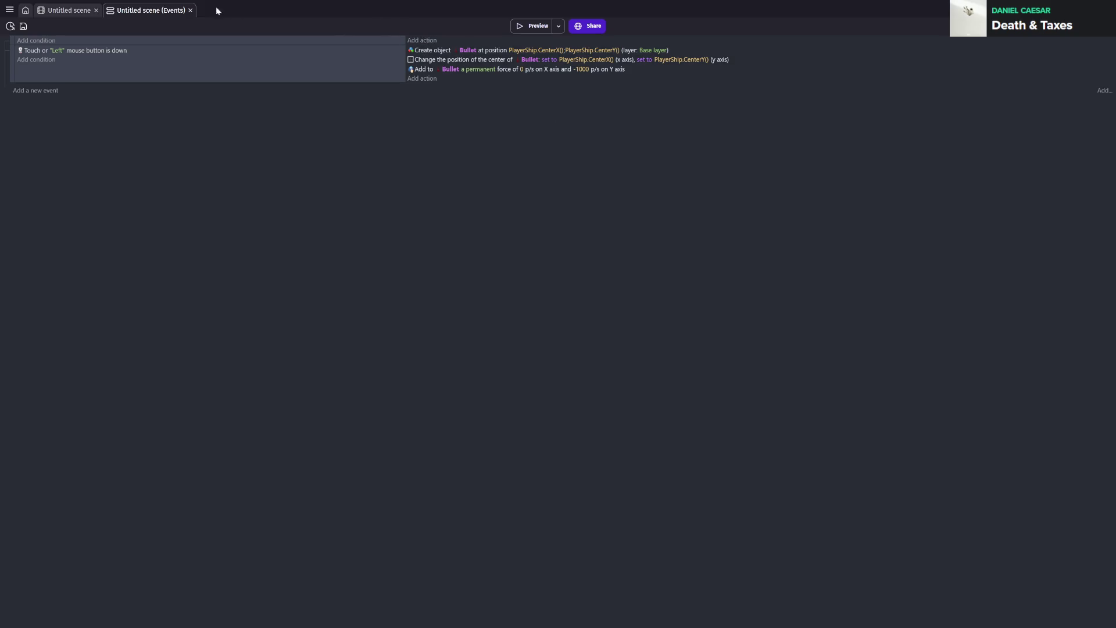
pyautogui.click(71, 13)
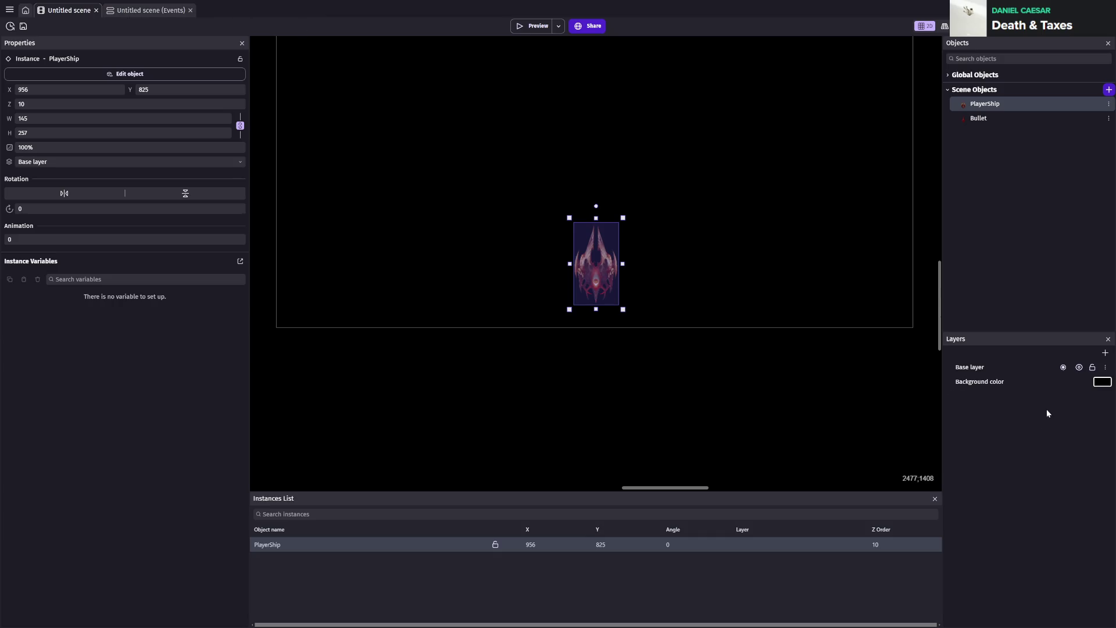
# - Add a 'Bullets' layer below Base layer, save, and preview the game from the events sheet
pyautogui.click(1105, 353)
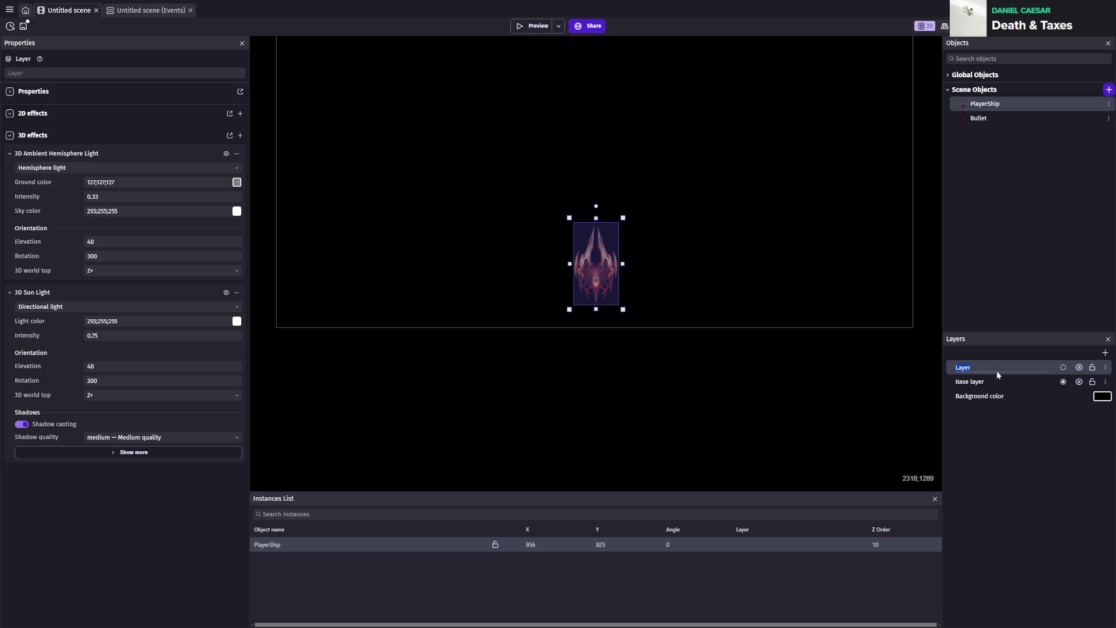
pyautogui.click(1049, 420)
pyautogui.moveTo(989, 369); pyautogui.dragTo(987, 388)
pyautogui.hotkey('ctrl', 's')
pyautogui.click(143, 12)
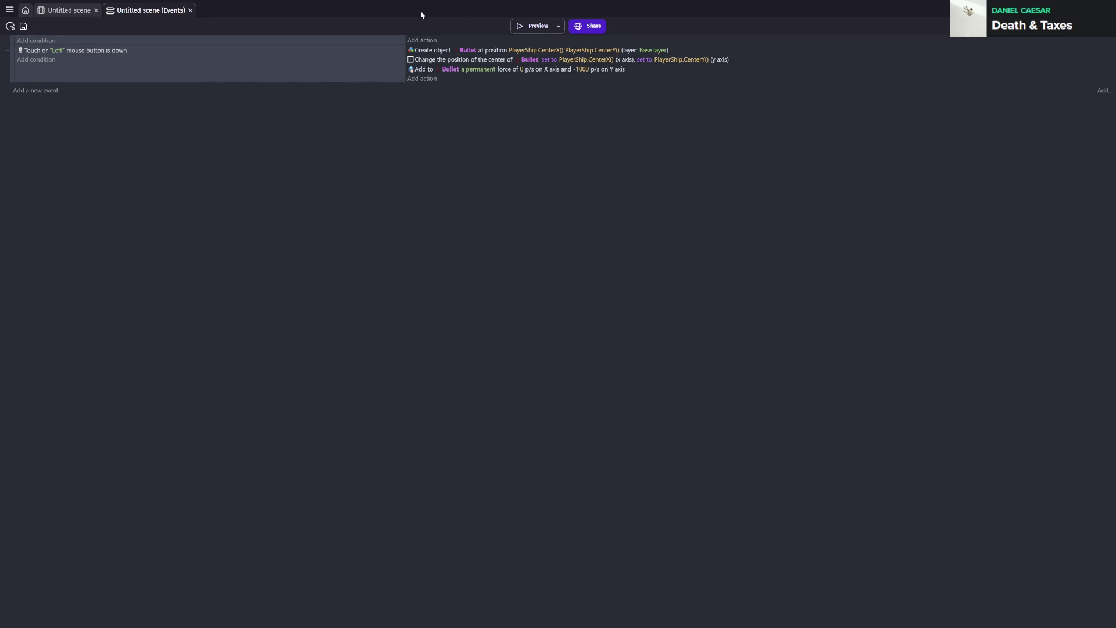
pyautogui.click(527, 30)
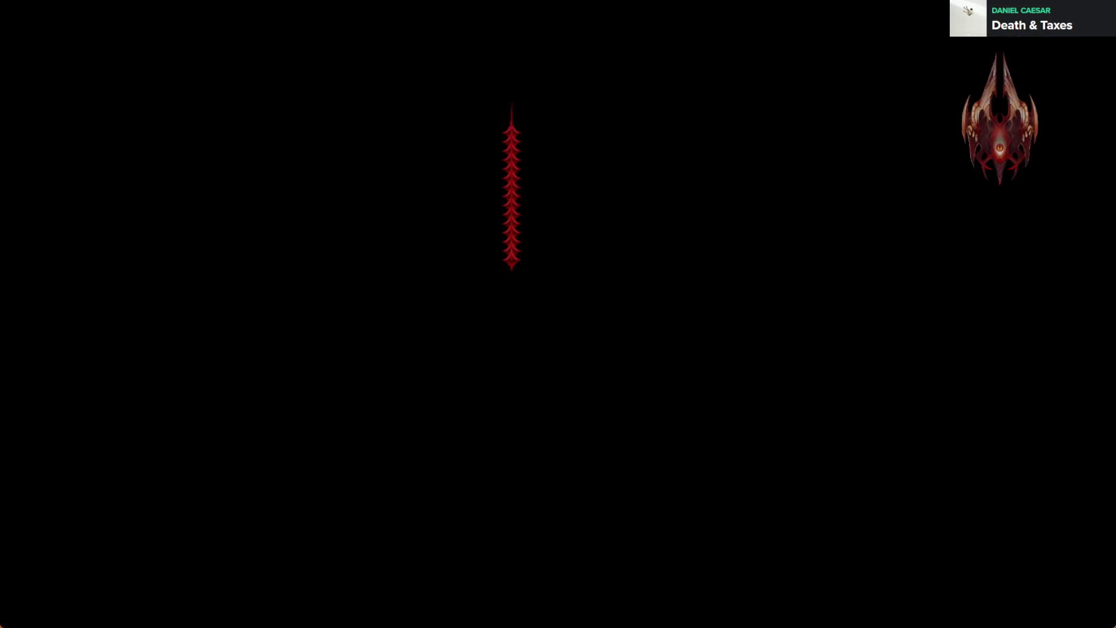
# - Make the Create object action spawn Bullet on the 'Bullets' layer instead of Base layer
pyautogui.hotkey('alt', 'F4')
pyautogui.hotkey('ctrl', 's')
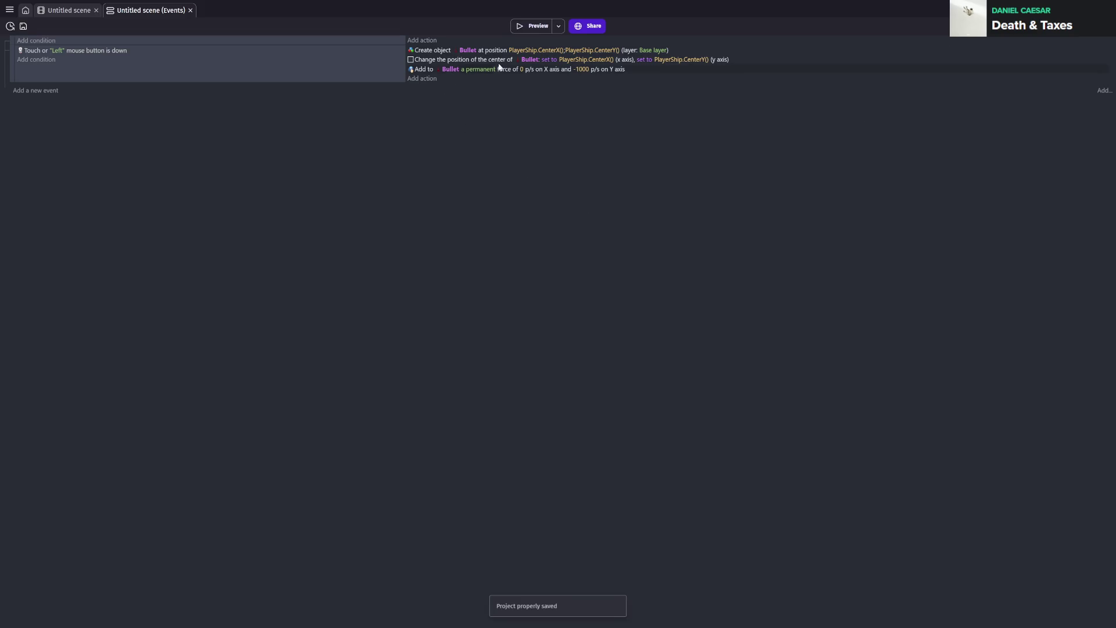
pyautogui.doubleClick(649, 51)
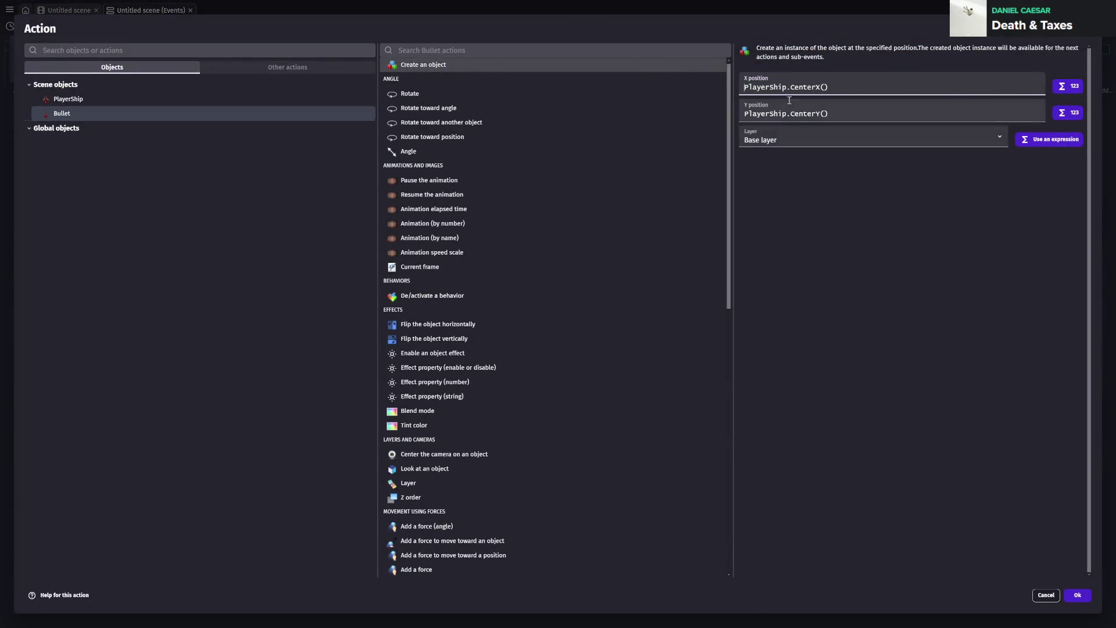
pyautogui.click(809, 157)
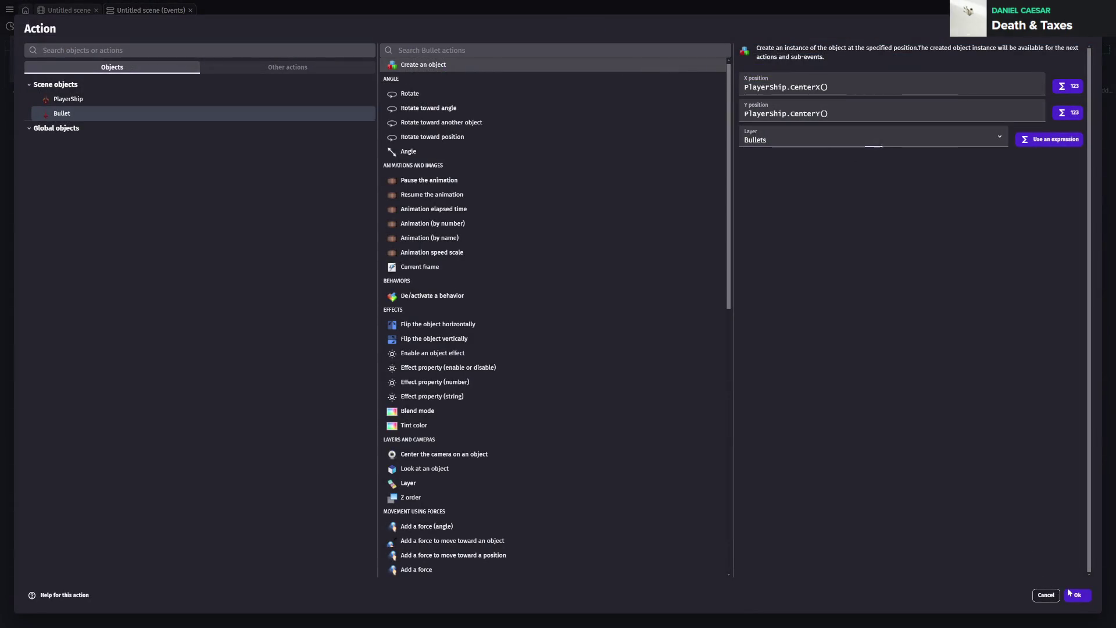
pyautogui.click(1077, 594)
# - Preview the game to test firing, then close it and save
pyautogui.click(522, 27)
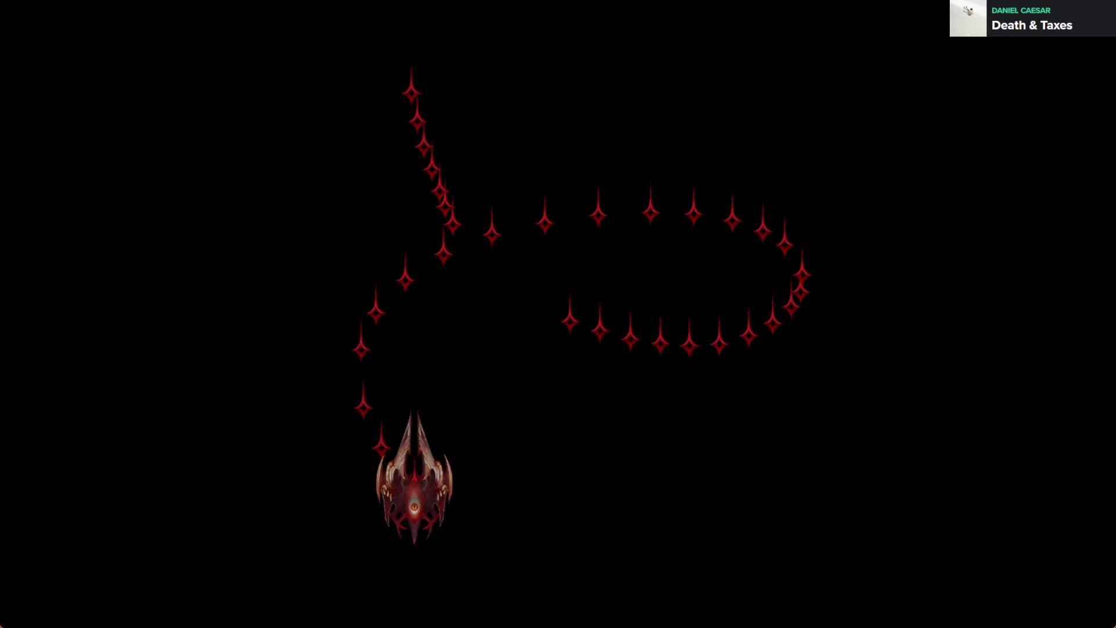
pyautogui.hotkey('alt', 'F4')
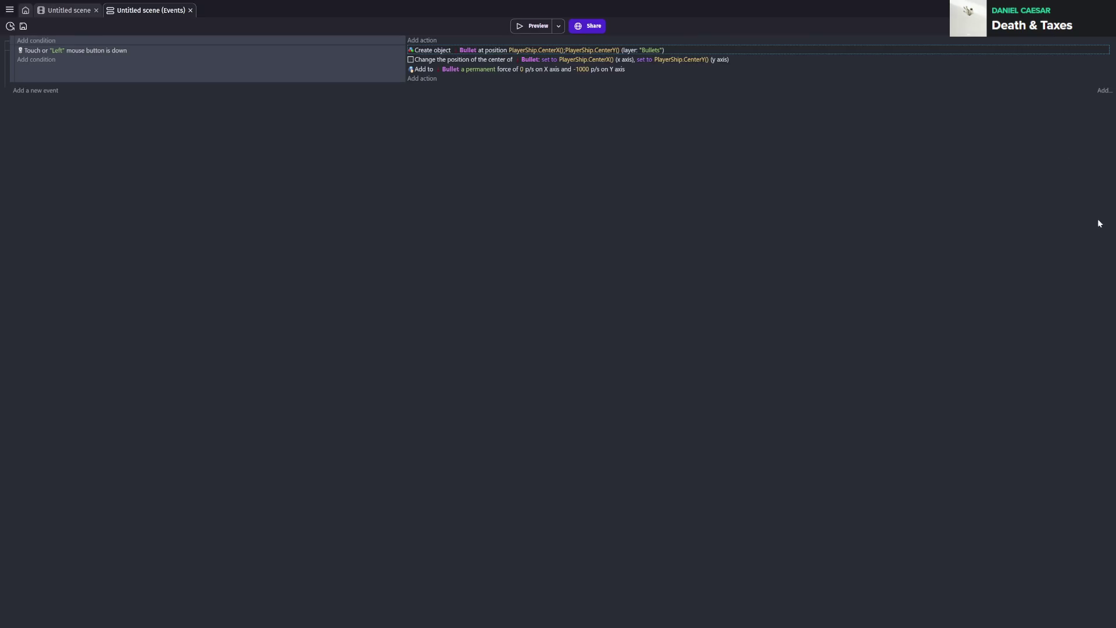
pyautogui.hotkey('ctrl', 's')
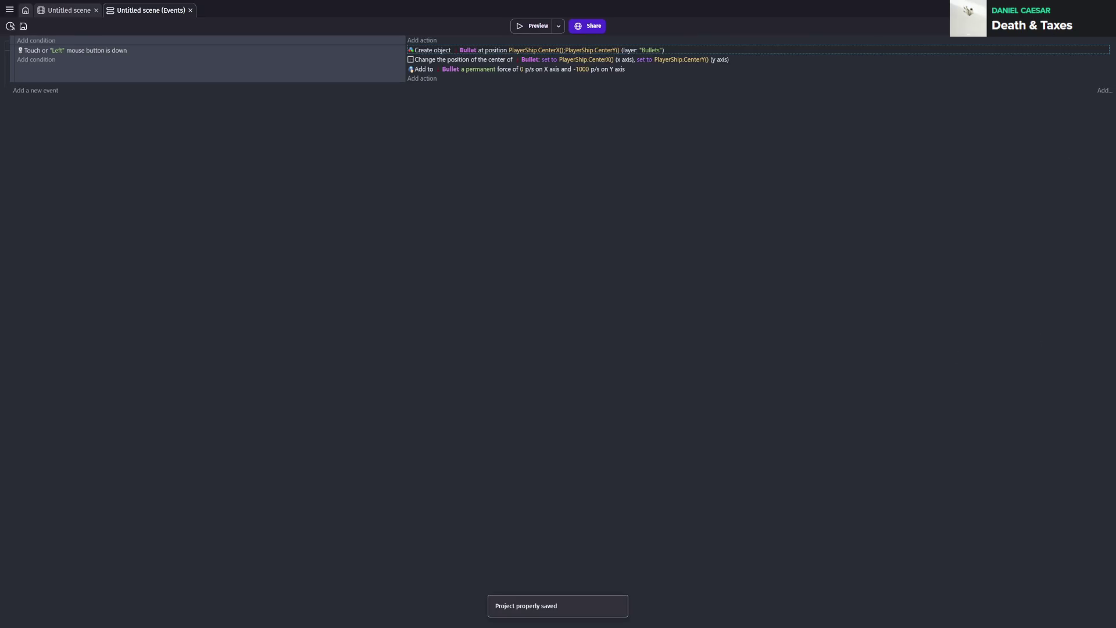
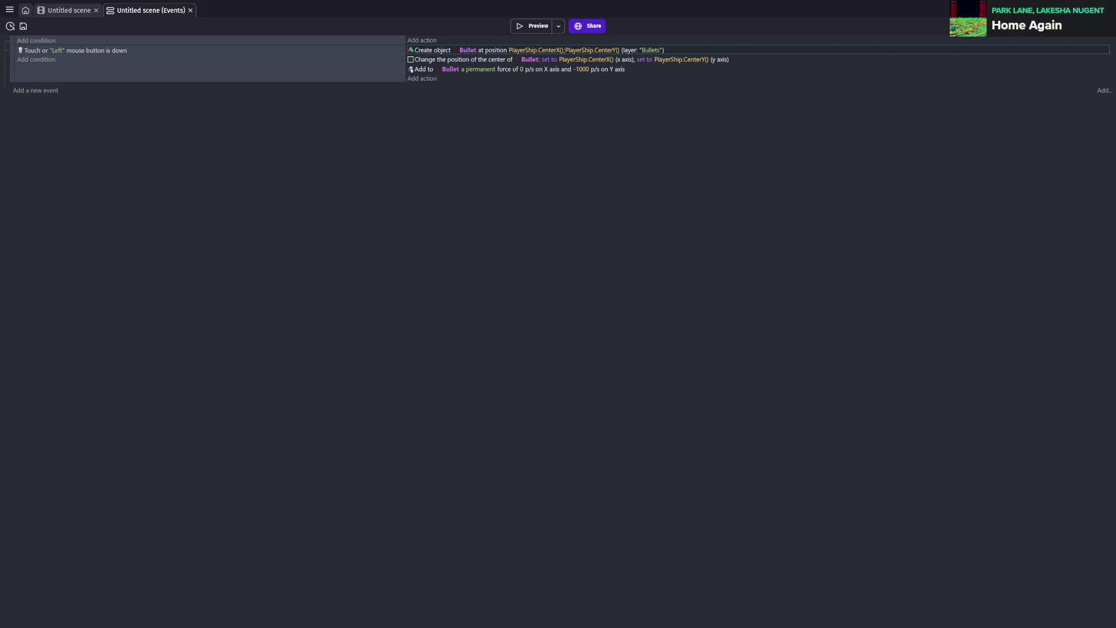
# - Save the project and start a new object from the scene editor's objects list
pyautogui.hotkey('ctrl', 's')
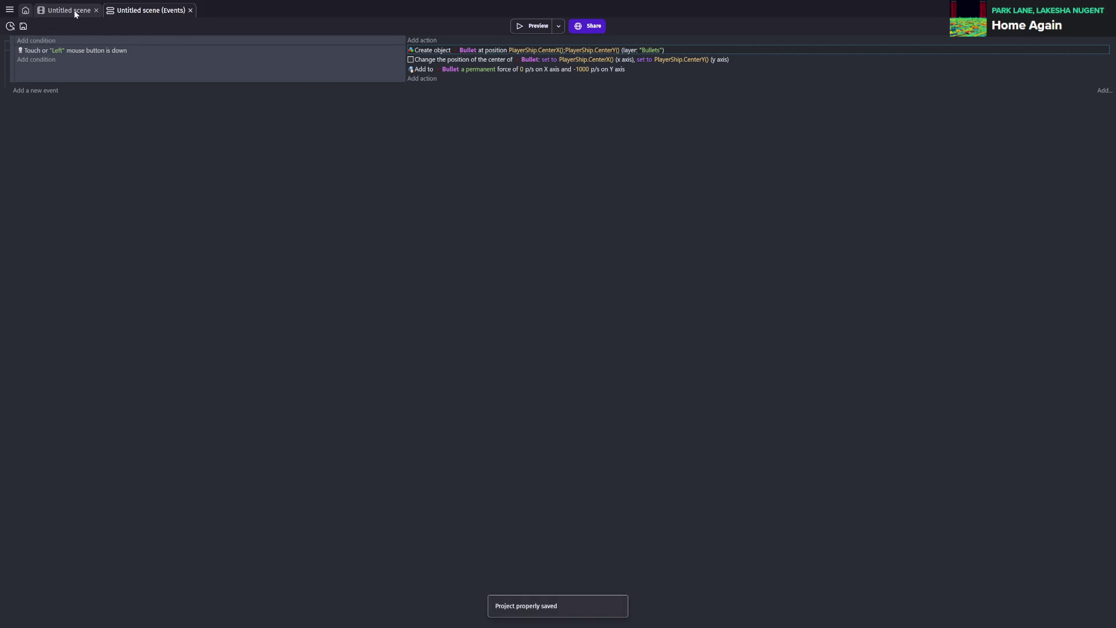
pyautogui.click(73, 10)
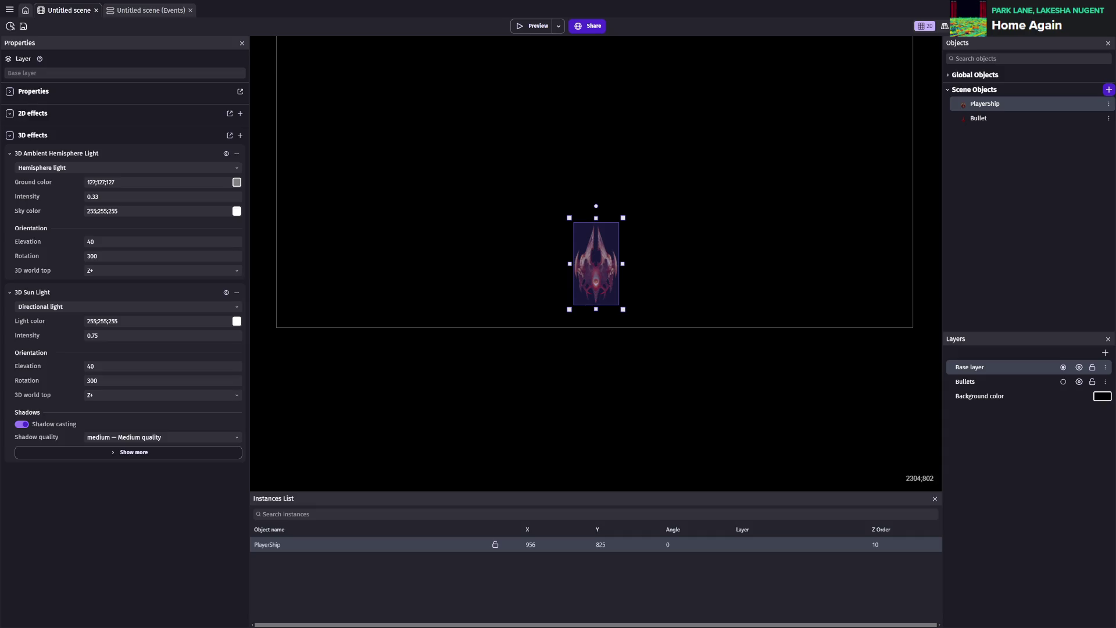
pyautogui.click(1108, 89)
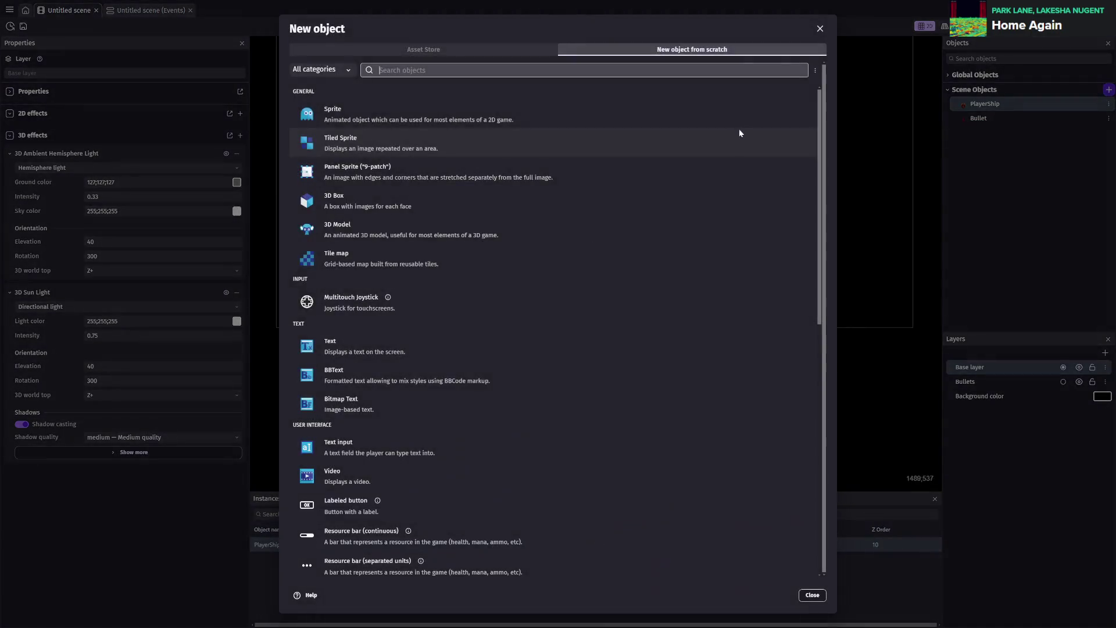
# - Create a new sprite object named Asteroid
pyautogui.click(433, 109)
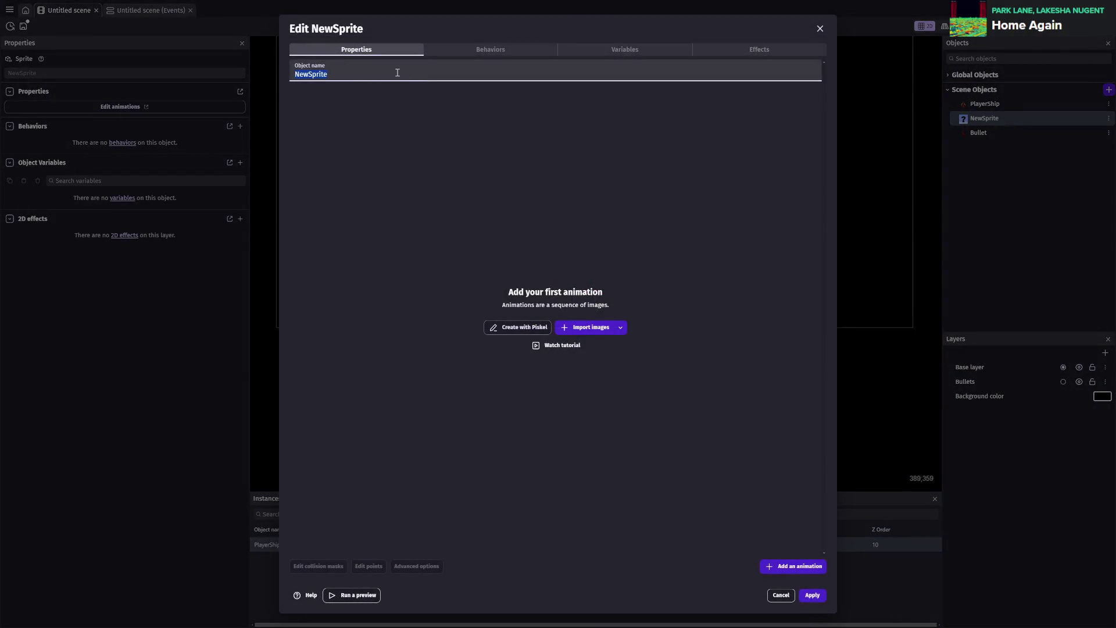
pyautogui.write('Asteroid')
pyautogui.press('Return')
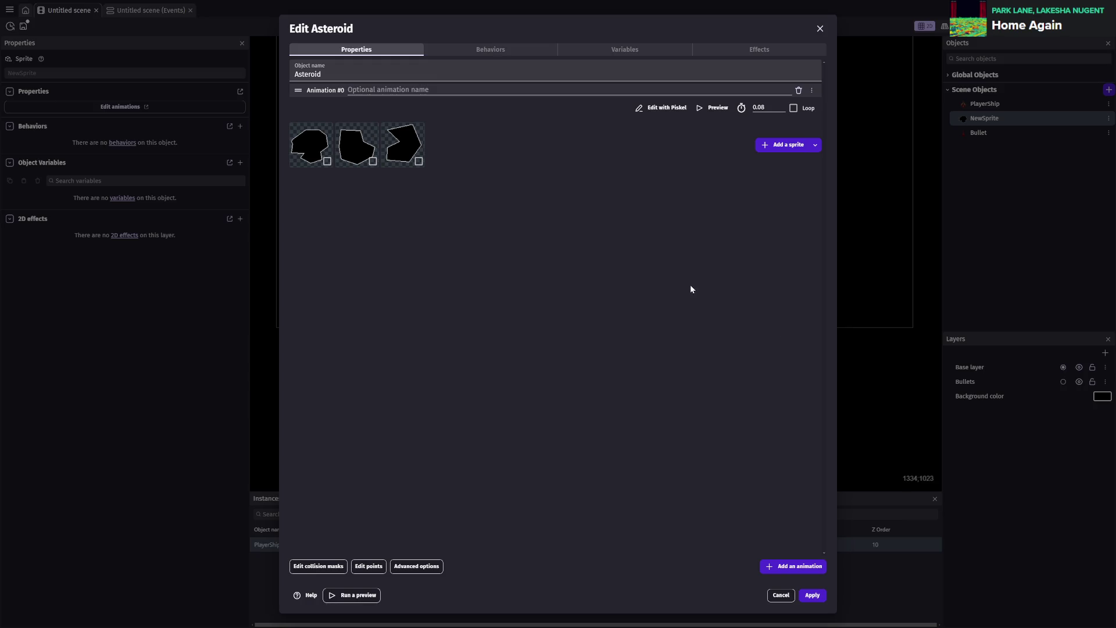
# - Give Asteroid three animations named Large, Medium and Small, and apply the object
pyautogui.click(784, 567)
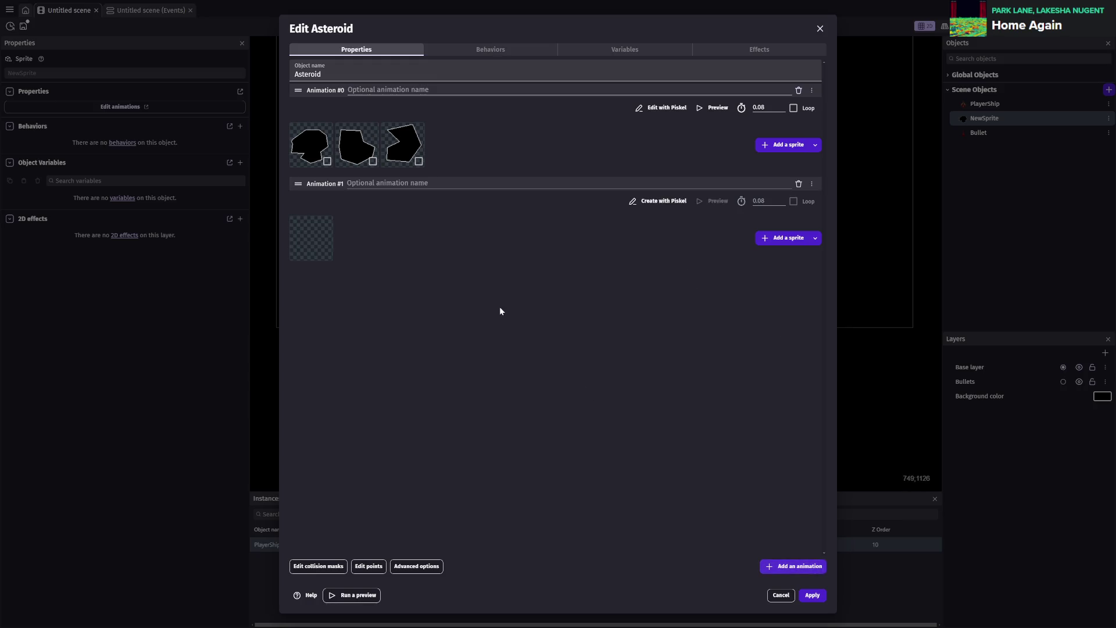
pyautogui.click(379, 86)
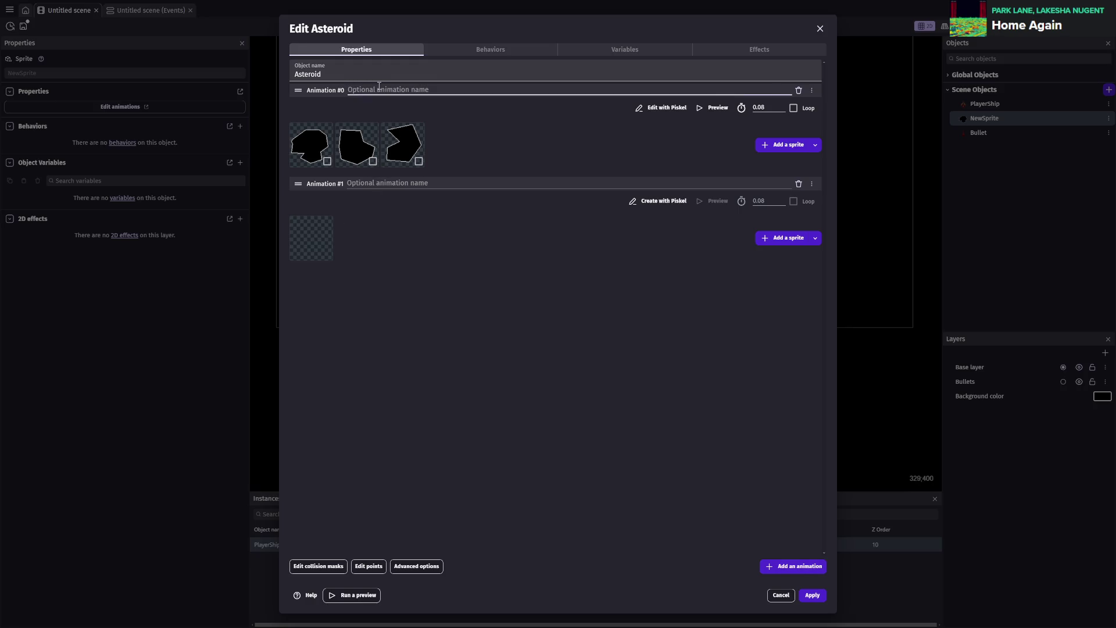
pyautogui.write('Large')
pyautogui.click(395, 184)
pyautogui.write('Medium')
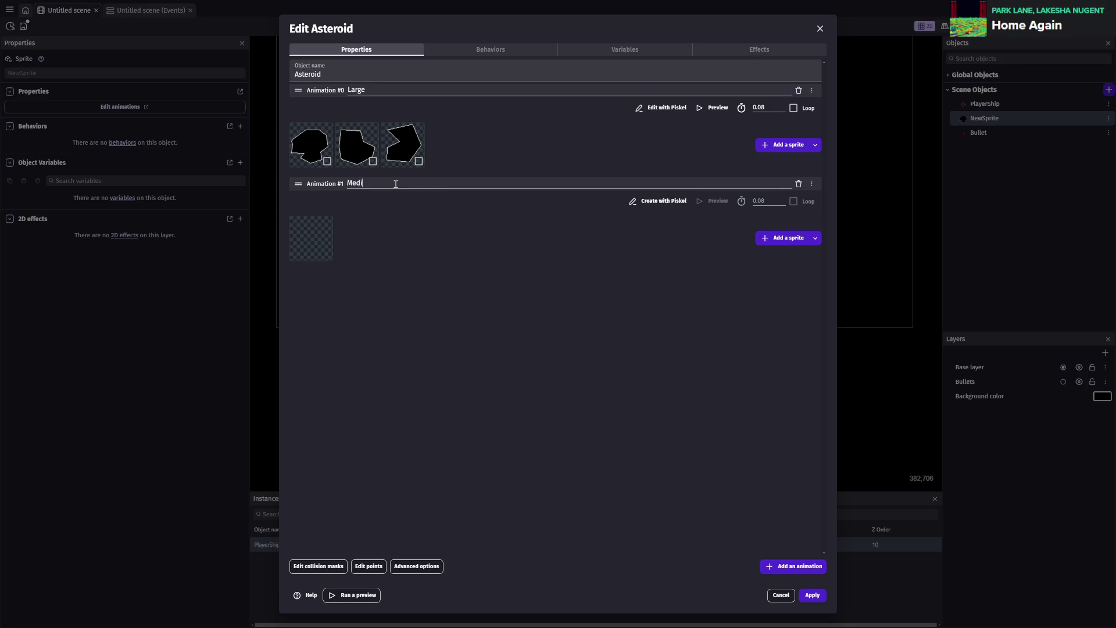
pyautogui.click(808, 567)
pyautogui.click(432, 276)
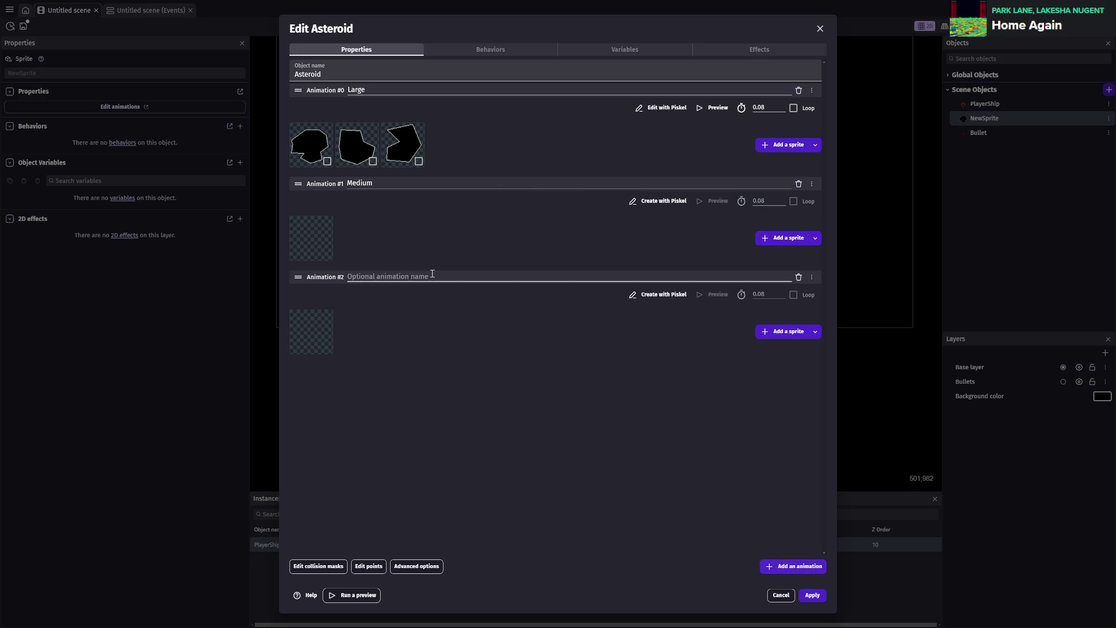
pyautogui.write('Small')
pyautogui.click(490, 238)
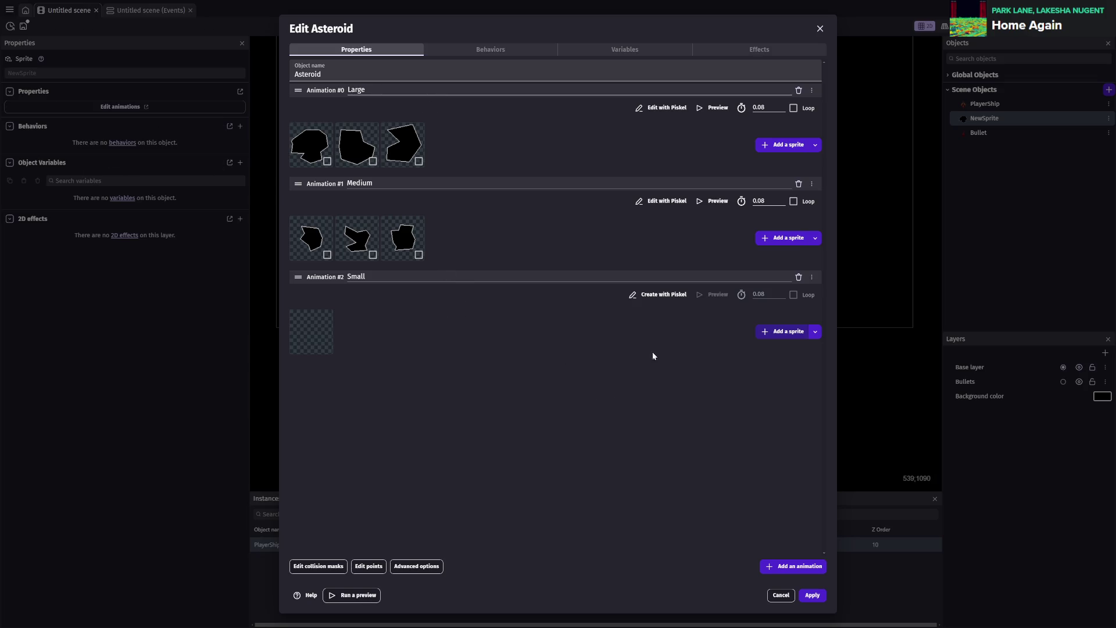
pyautogui.click(812, 595)
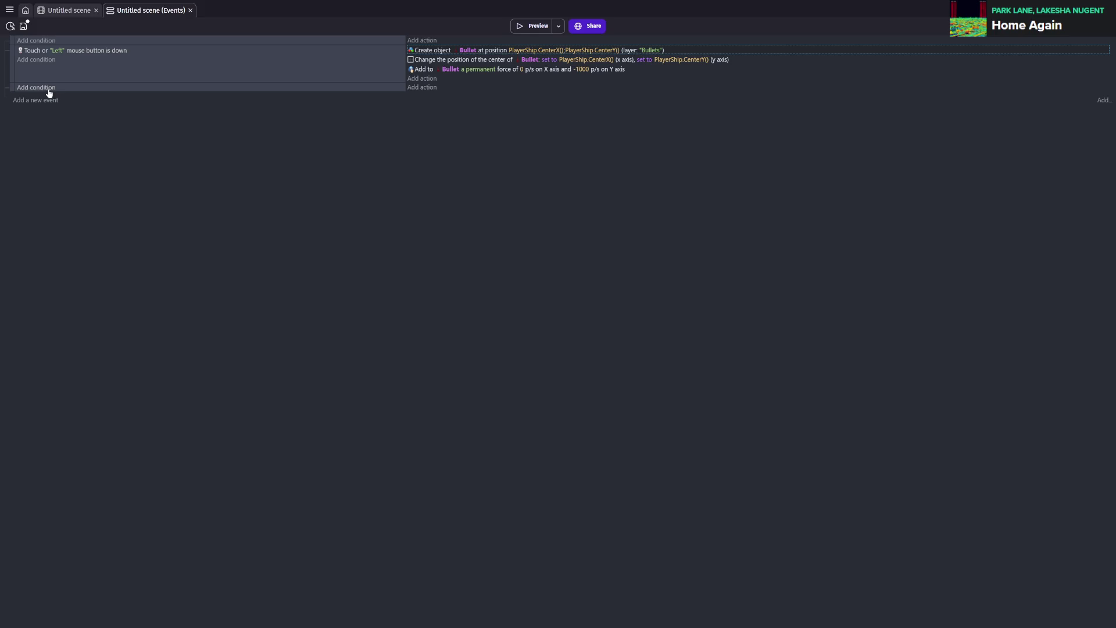
# - Search Asteroid's conditions for 'common act' and 'var', then cancel the picker
pyautogui.click(43, 89)
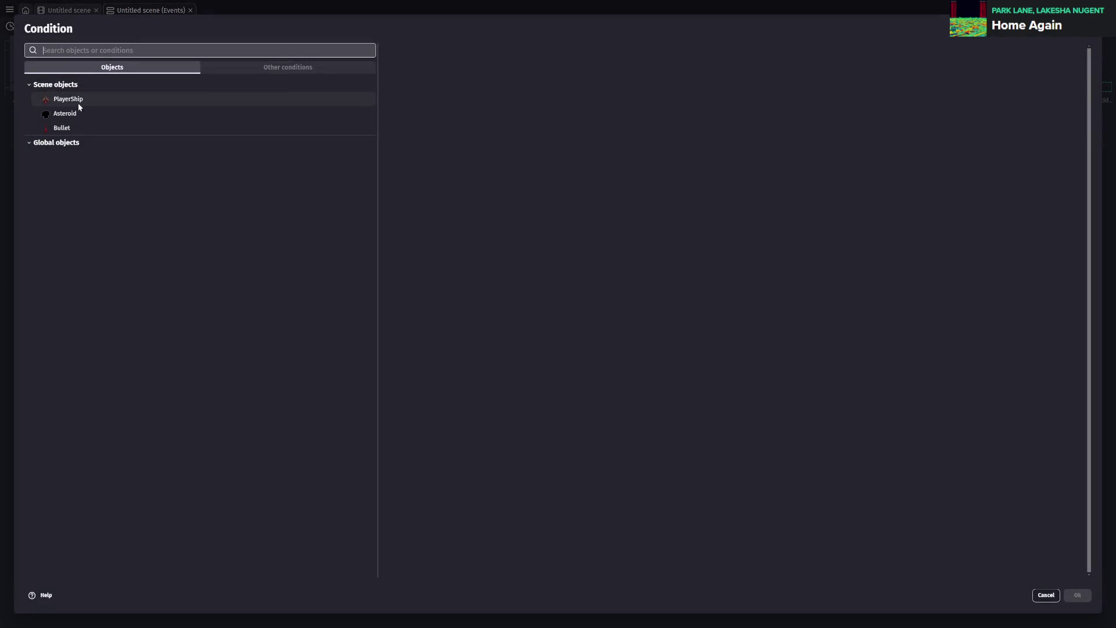
pyautogui.click(90, 118)
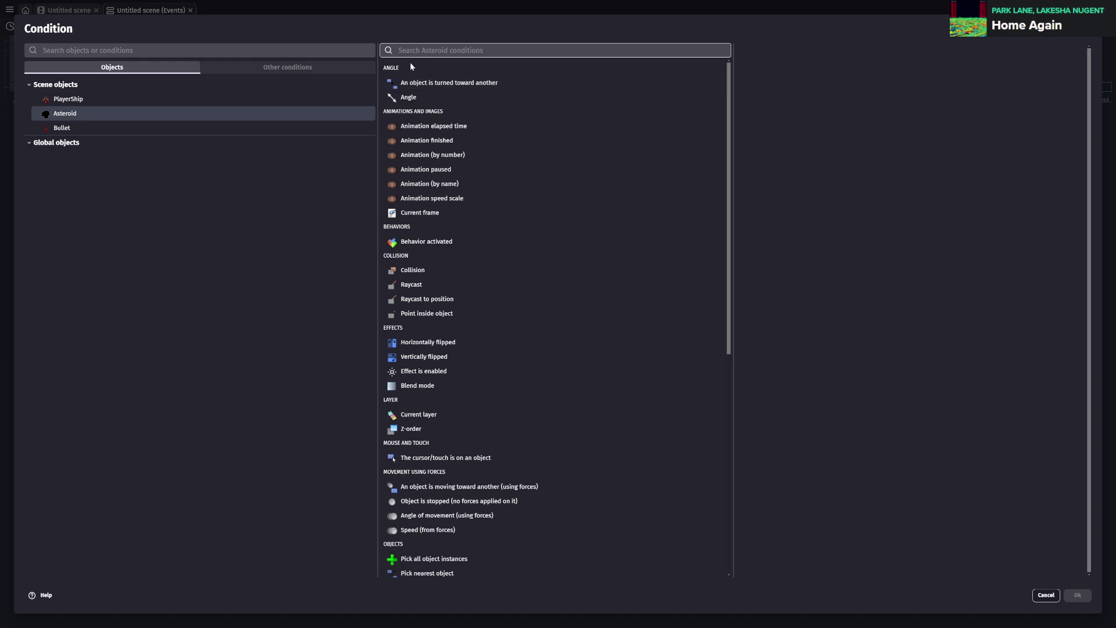
pyautogui.write('common act')
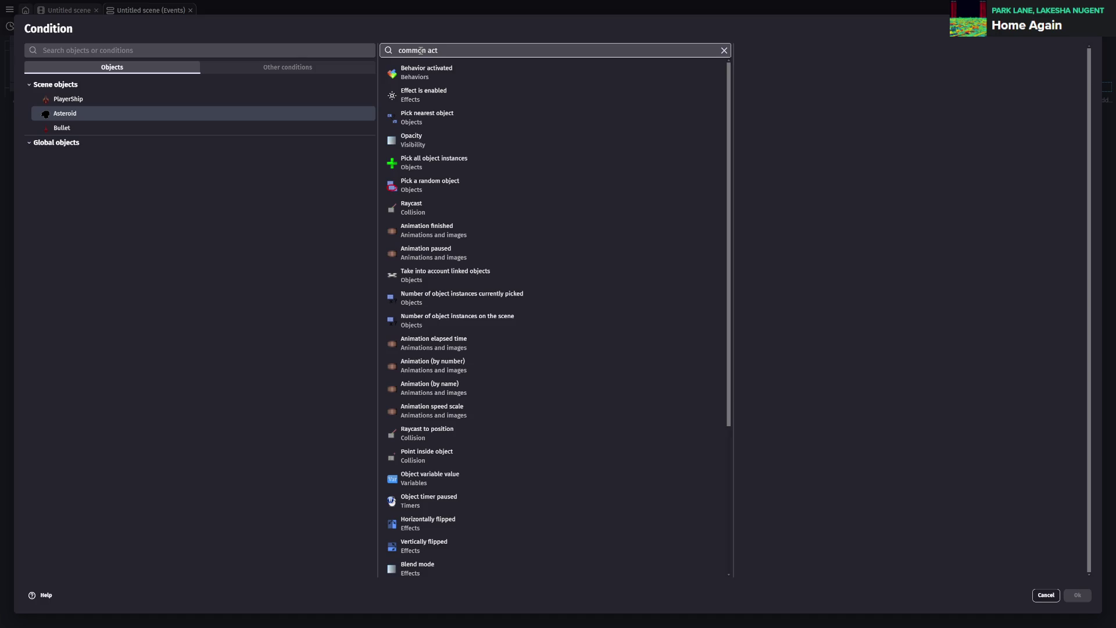
pyautogui.press('BackSpace')
pyautogui.press('BackSpace')
pyautogui.press('BackSpace')
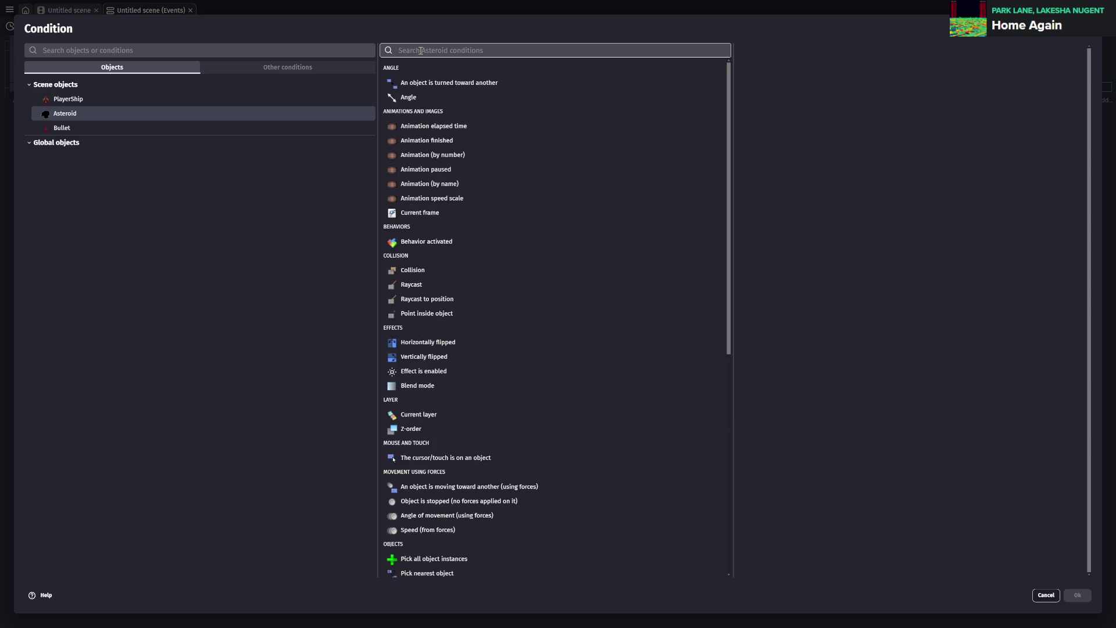
pyautogui.write('var')
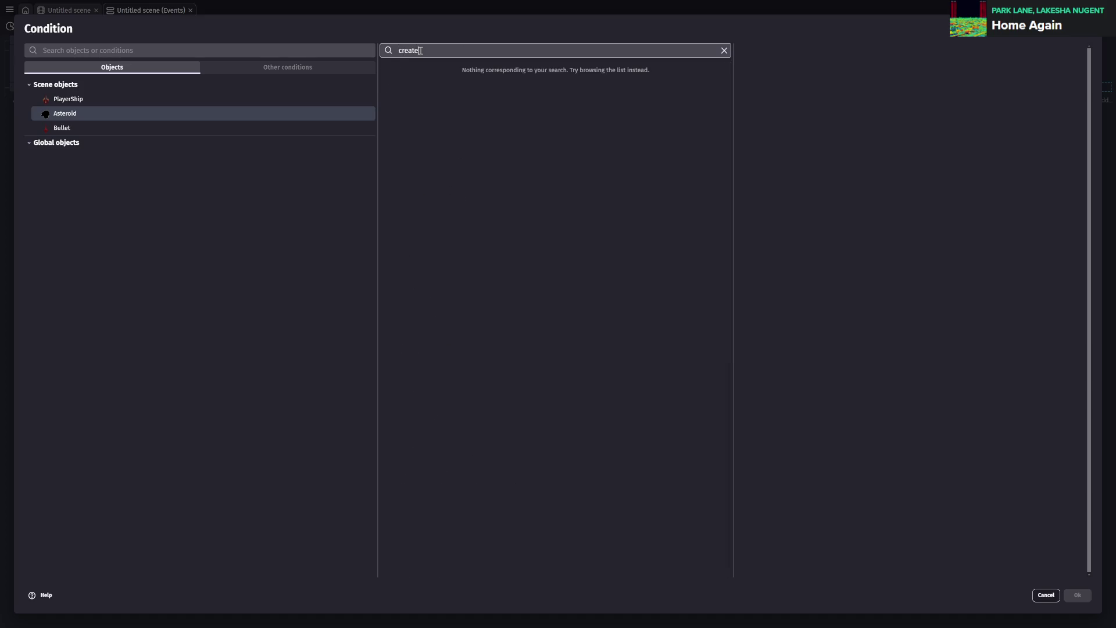
pyautogui.press('BackSpace')
pyautogui.press('BackSpace')
pyautogui.press('BackSpace')
pyautogui.press('Escape')
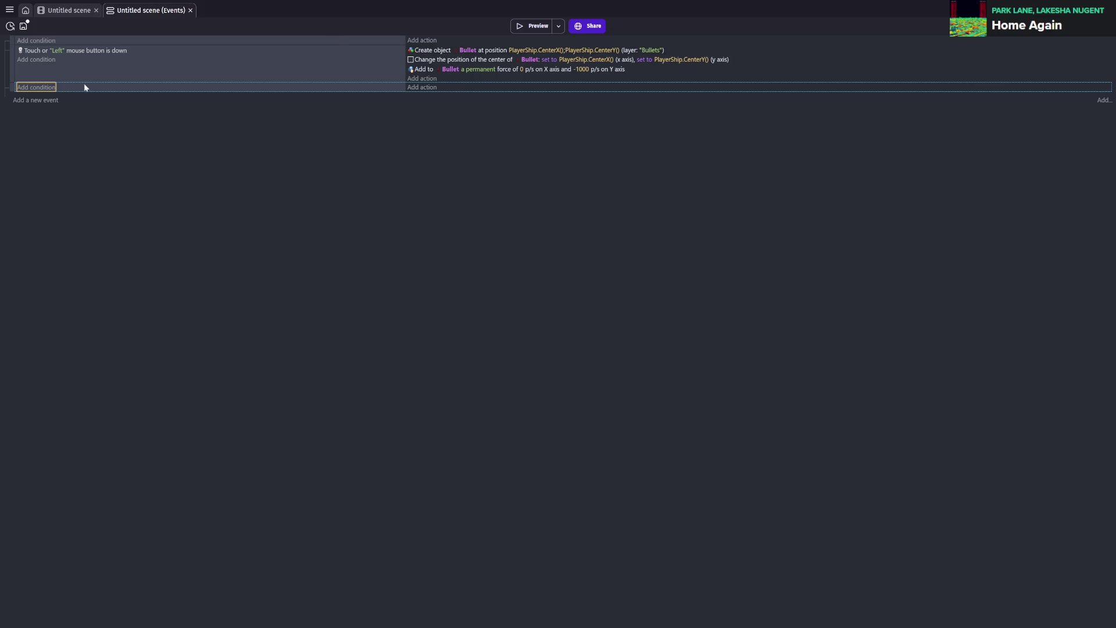
# - Add a condition checking Asteroid's animation is 'Large', then reopen the Asteroid object
pyautogui.click(36, 89)
pyautogui.click(73, 111)
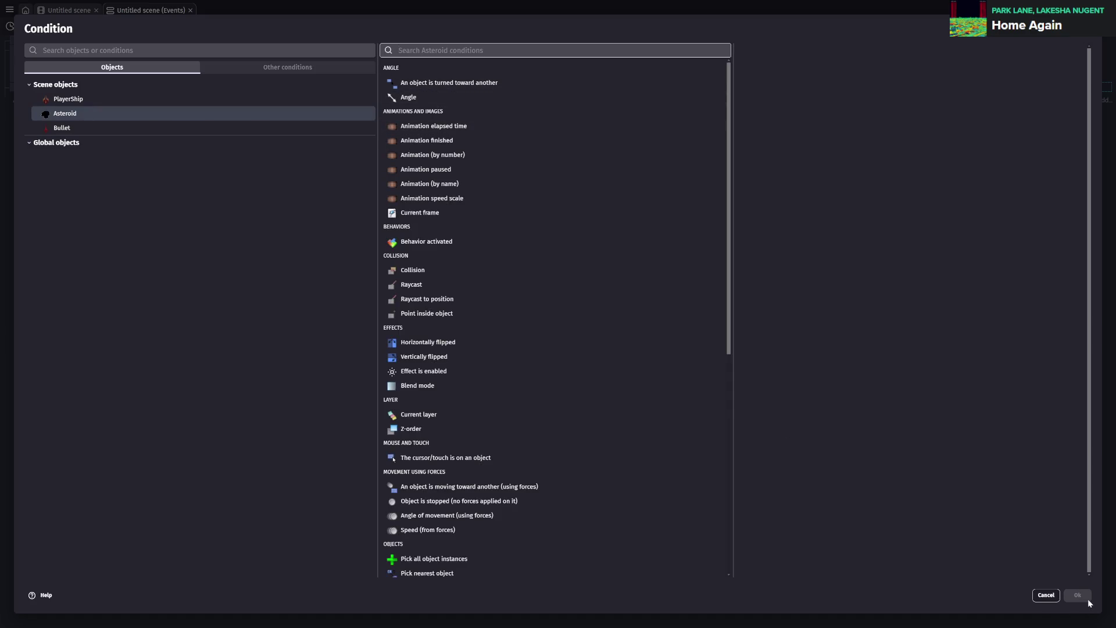
pyautogui.click(449, 185)
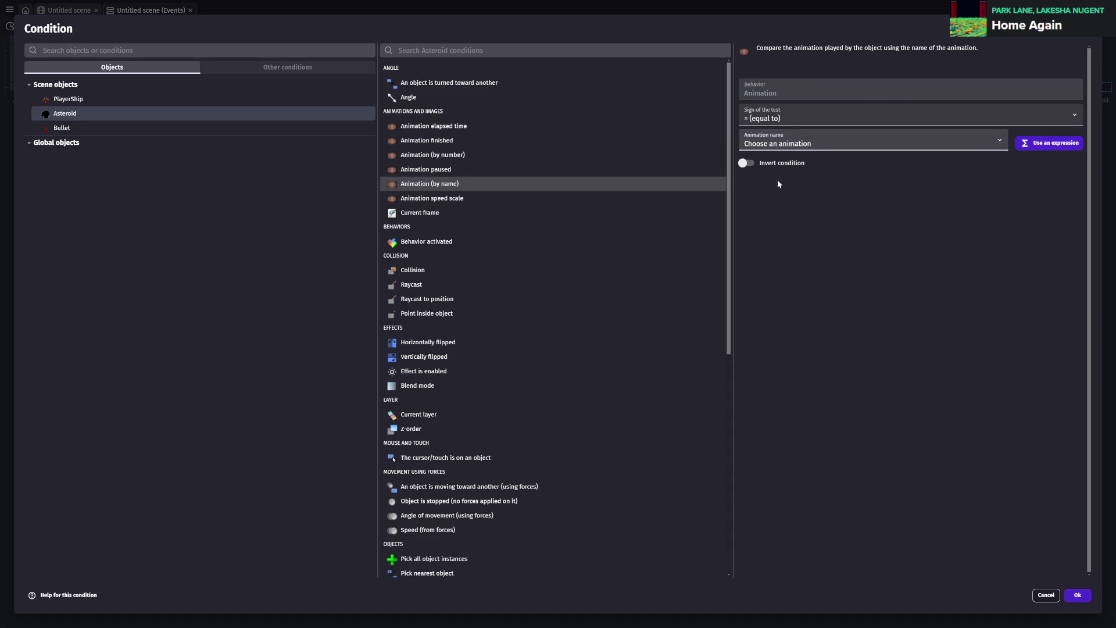
pyautogui.click(1080, 594)
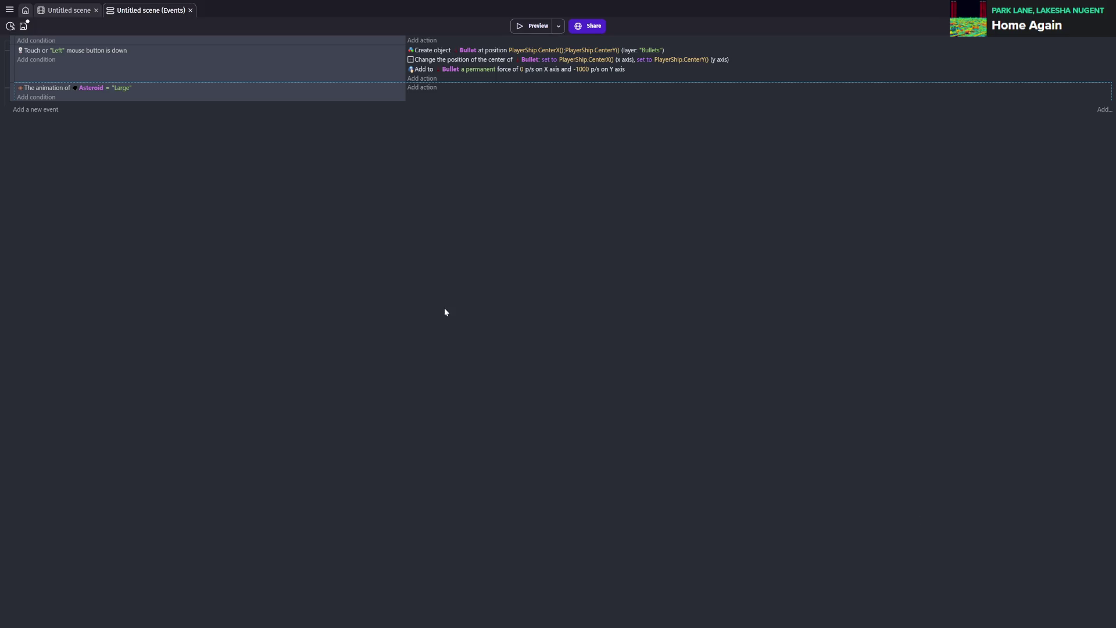
pyautogui.doubleClick(376, 87)
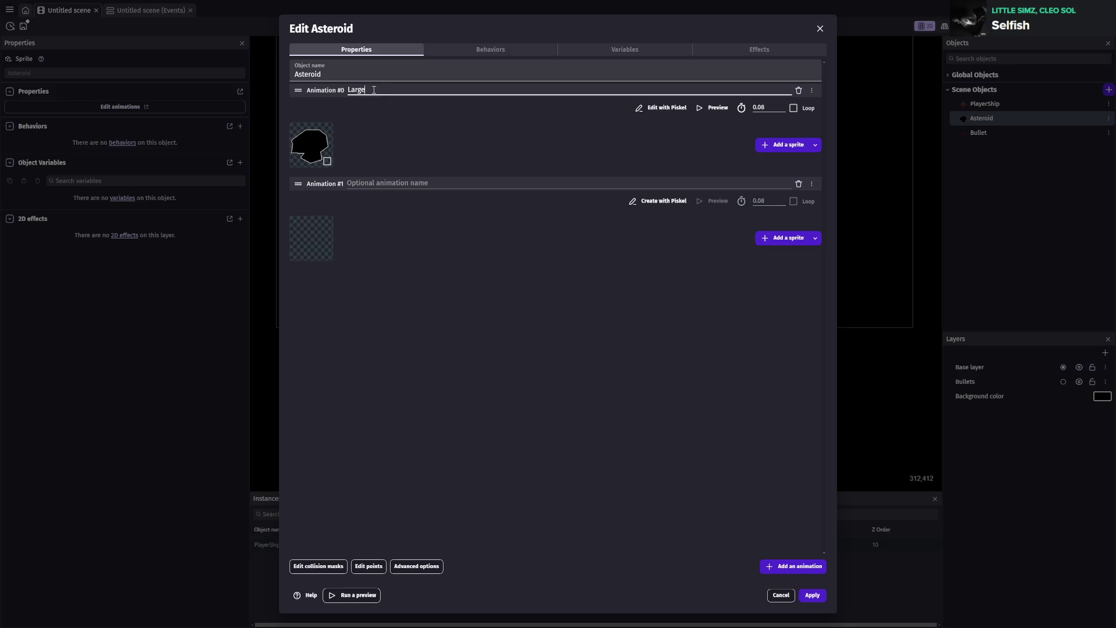
# - Rename the object AsteroidLarge and name its three animations 1, 2 and 3
pyautogui.press('BackSpace')
pyautogui.click(379, 70)
pyautogui.write('Large')
pyautogui.click(379, 90)
pyautogui.write('1')
pyautogui.click(410, 183)
pyautogui.write('2')
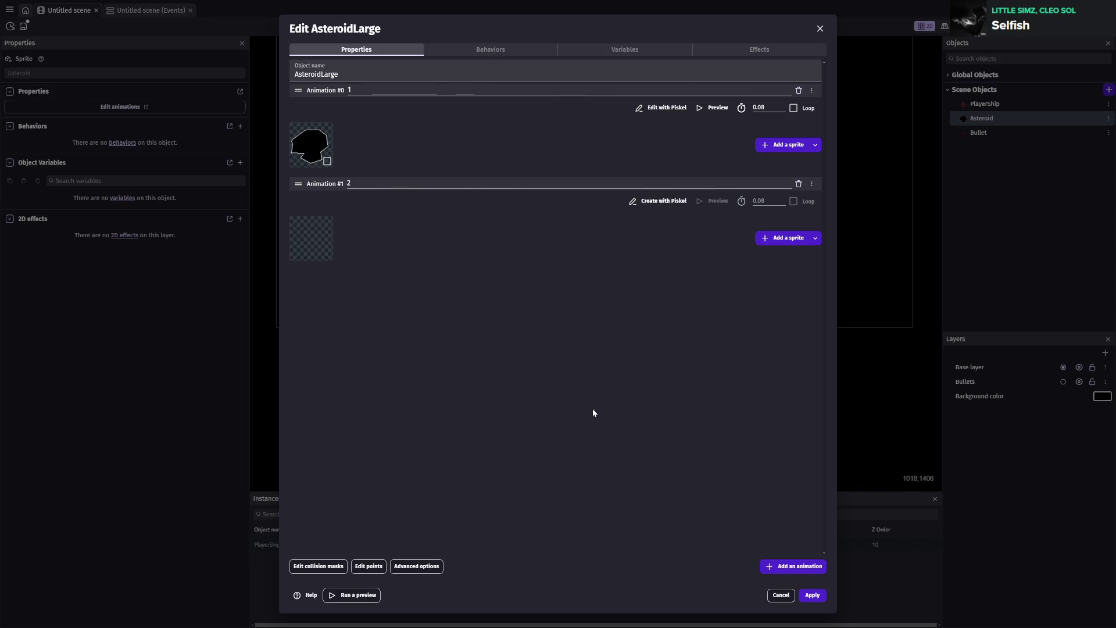
pyautogui.click(773, 566)
pyautogui.click(674, 277)
pyautogui.write('3')
pyautogui.click(782, 242)
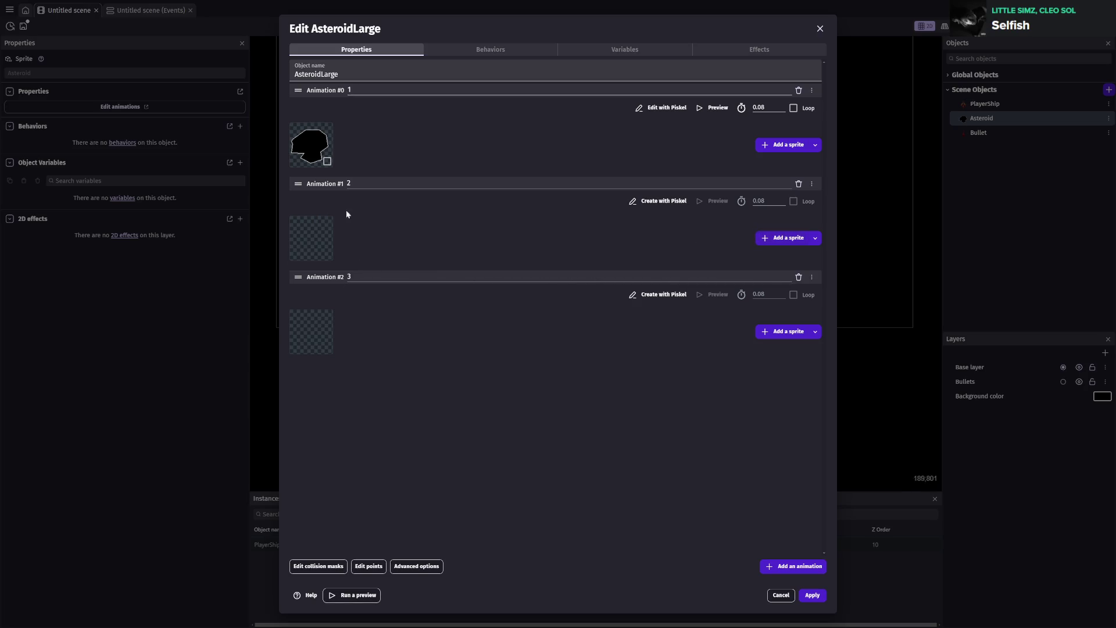
# - Add asteroid images to animations 2 and 3 and apply AsteroidLarge
pyautogui.click(327, 163)
pyautogui.press('Delete')
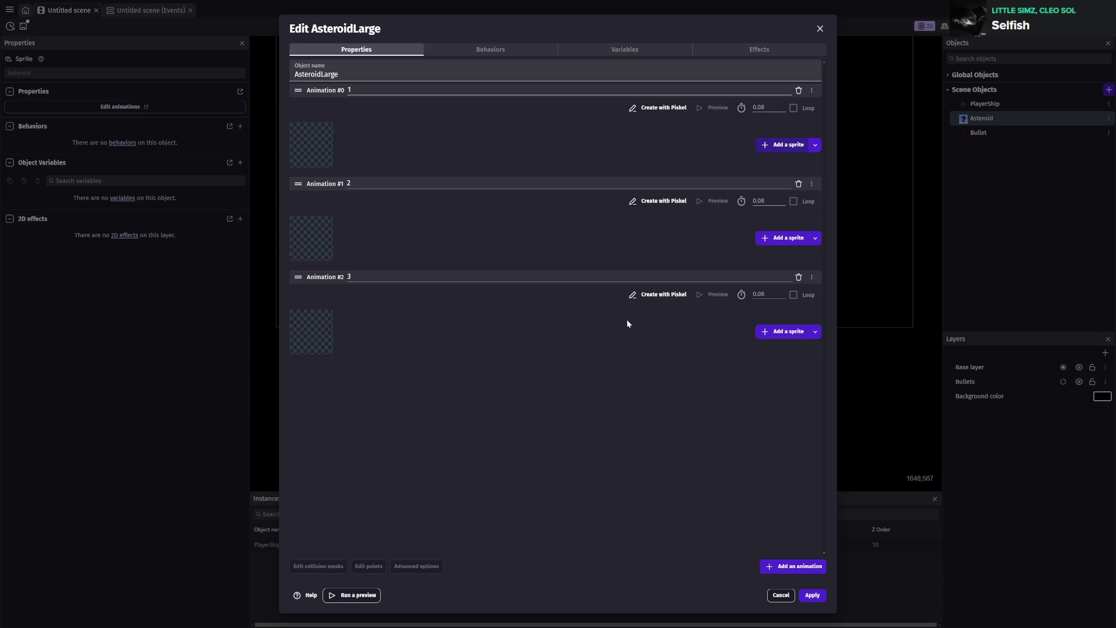
pyautogui.hotkey('ctrl', 'z')
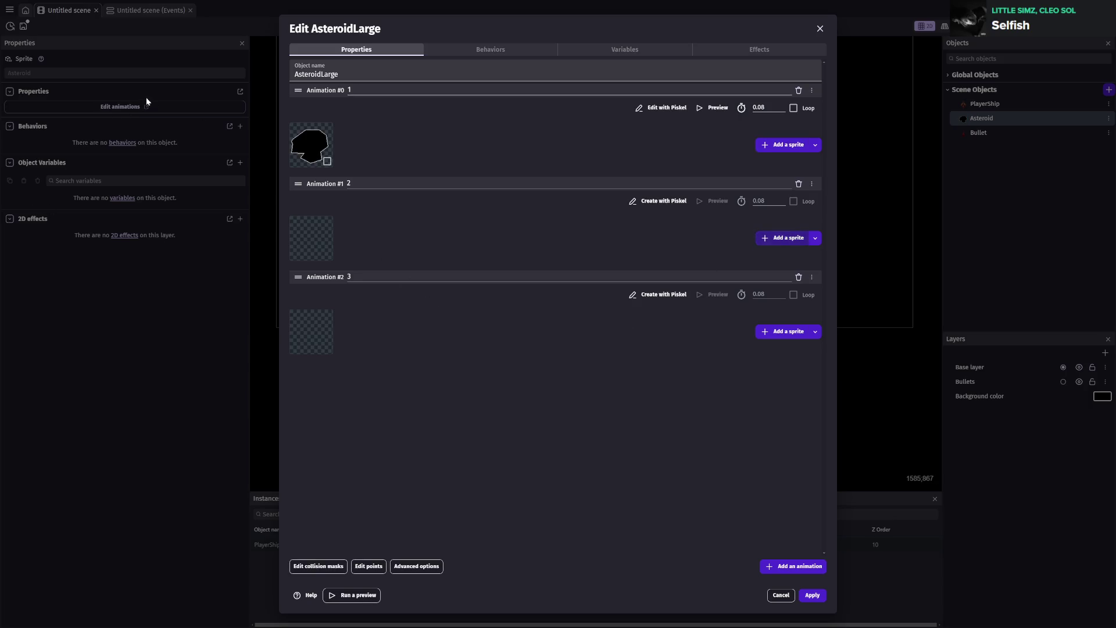
pyautogui.doubleClick(633, 320)
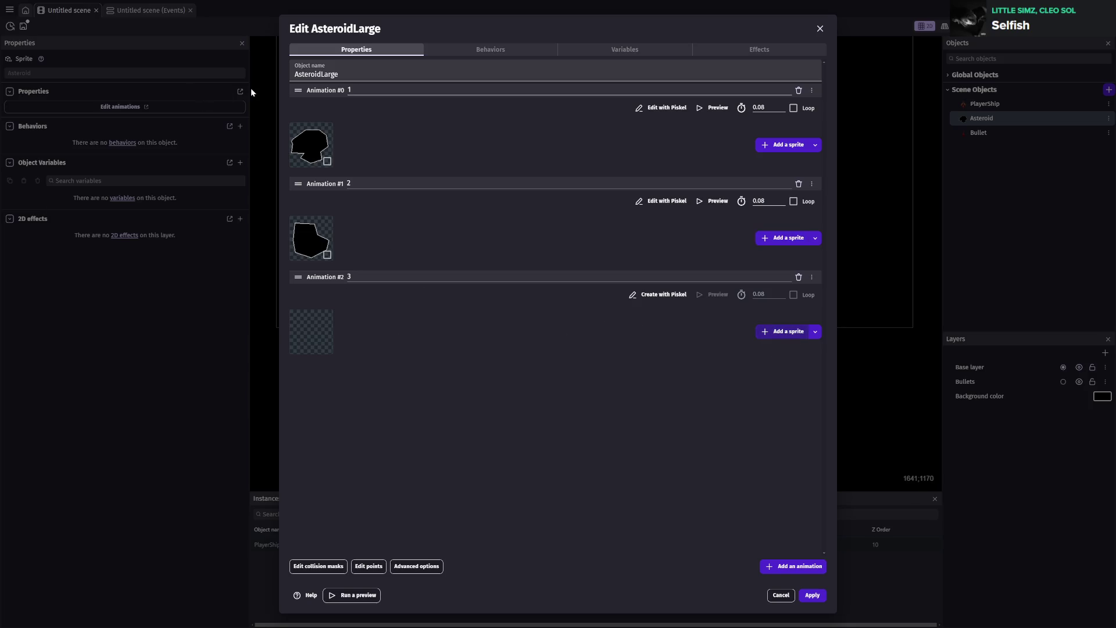
pyautogui.doubleClick(633, 320)
pyautogui.click(812, 595)
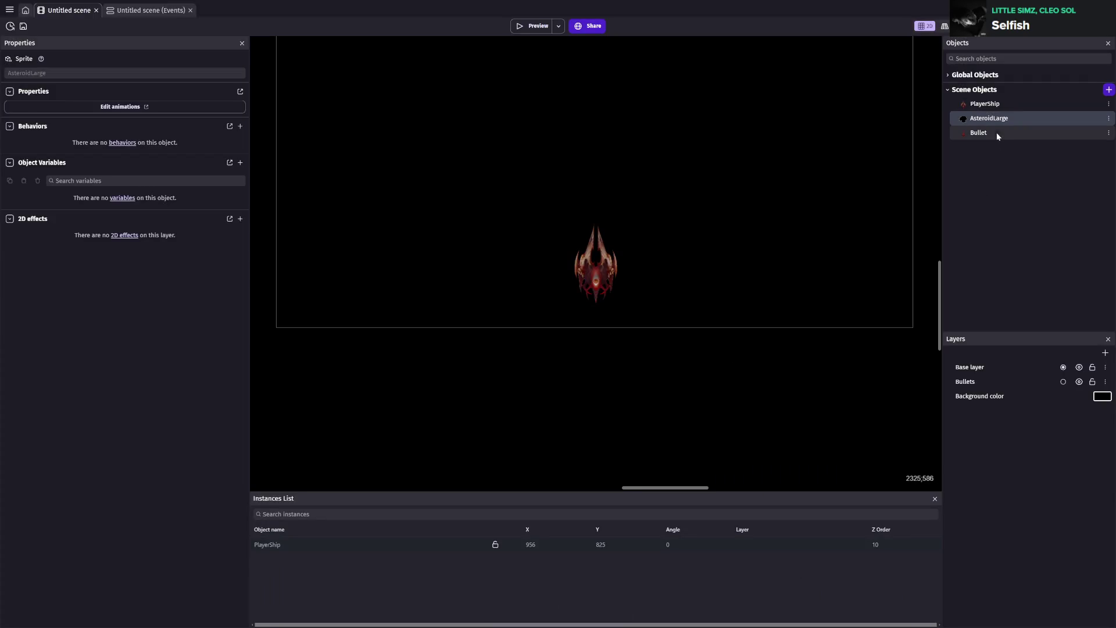
# - Save, then create a new sprite object named AsteroidMedium
pyautogui.hotkey('ctrl', 's')
pyautogui.click(1108, 90)
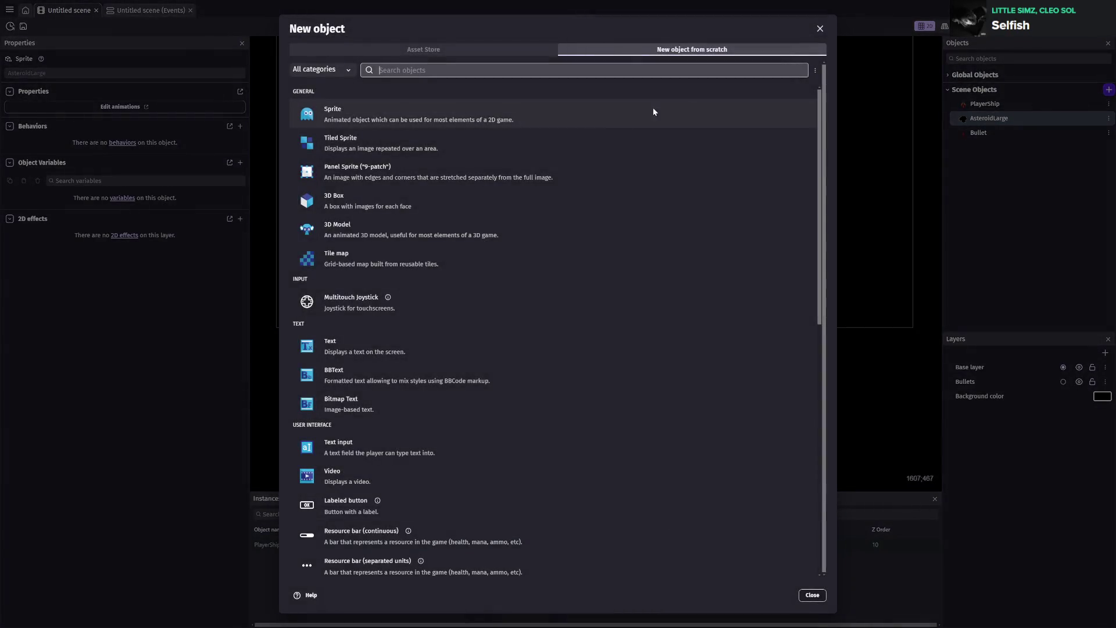
pyautogui.click(694, 109)
pyautogui.hotkey('ctrl', 'a')
pyautogui.write('Asteriod')
pyautogui.press('BackSpace')
pyautogui.press('BackSpace')
pyautogui.press('BackSpace')
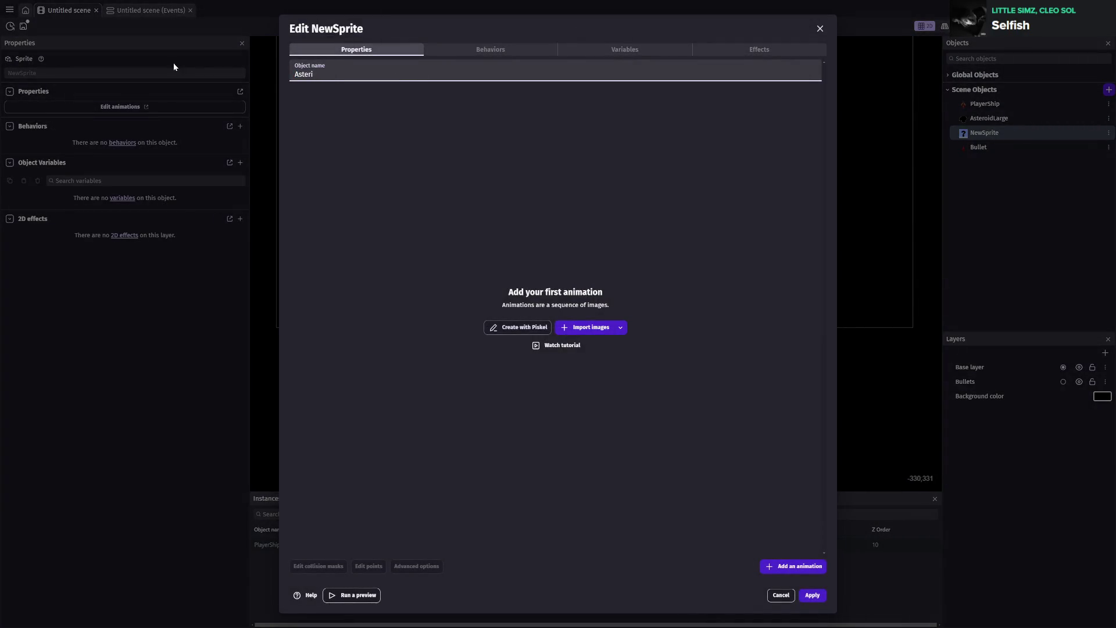
pyautogui.write('oidMedium')
pyautogui.click(449, 307)
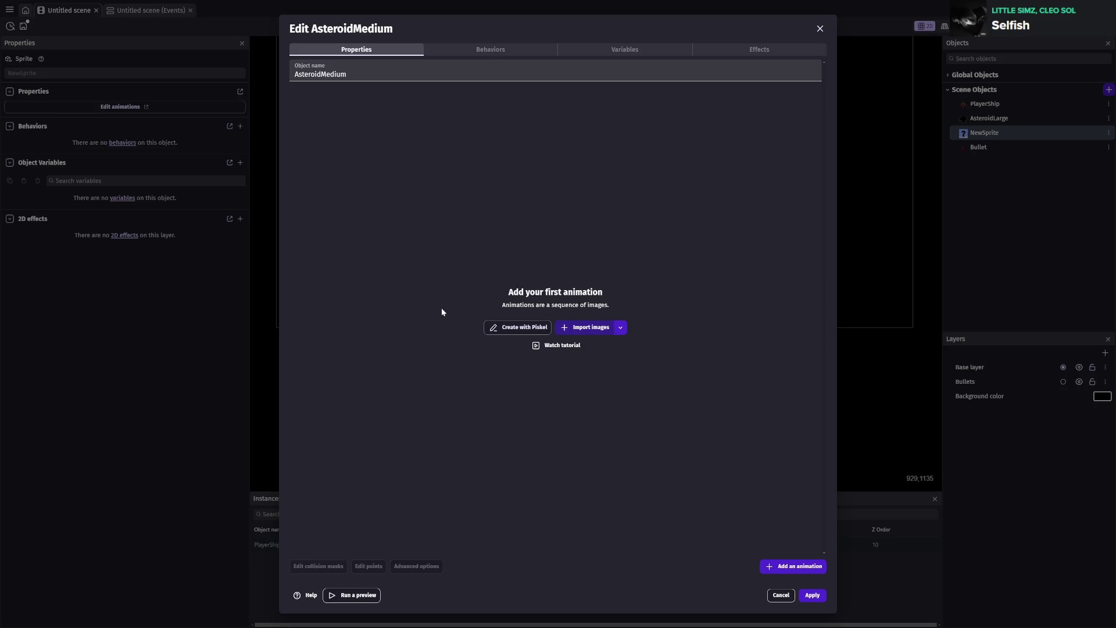
# - Import an asteroid image, add animations 2 and 3, apply, and save the project
pyautogui.click(618, 325)
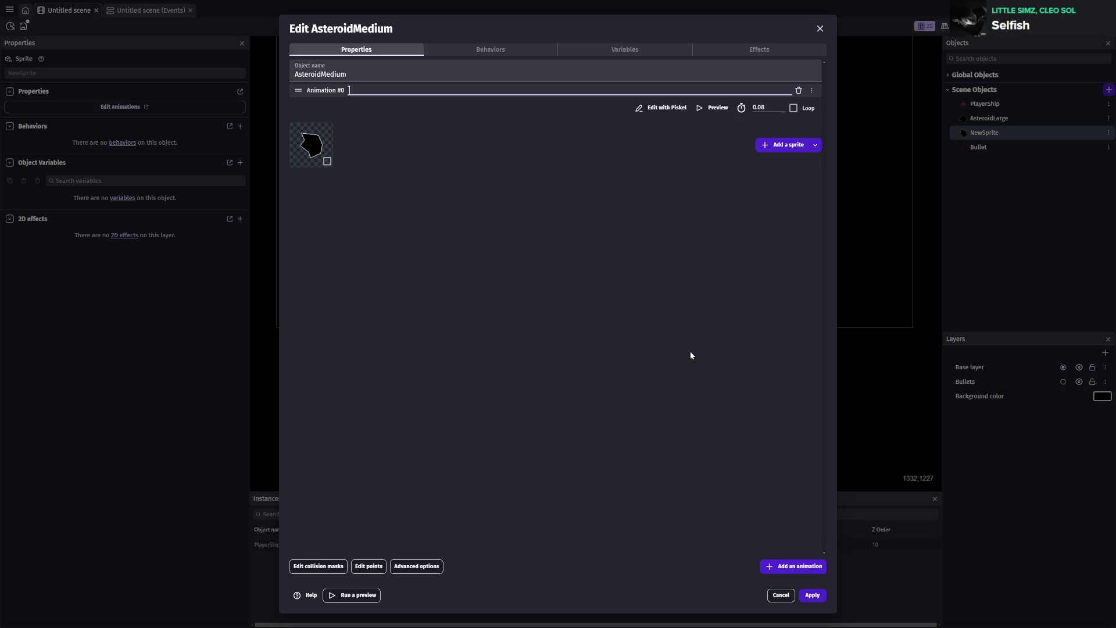
pyautogui.write('1')
pyautogui.click(786, 568)
pyautogui.write('2')
pyautogui.click(811, 568)
pyautogui.write('3')
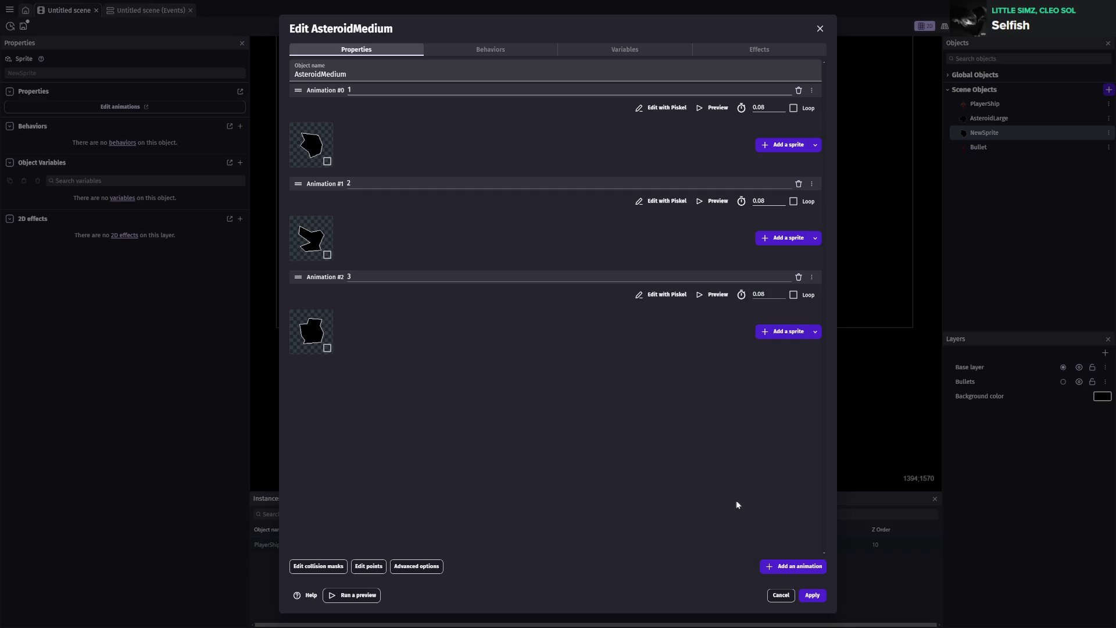
pyautogui.click(812, 594)
pyautogui.hotkey('ctrl', 's')
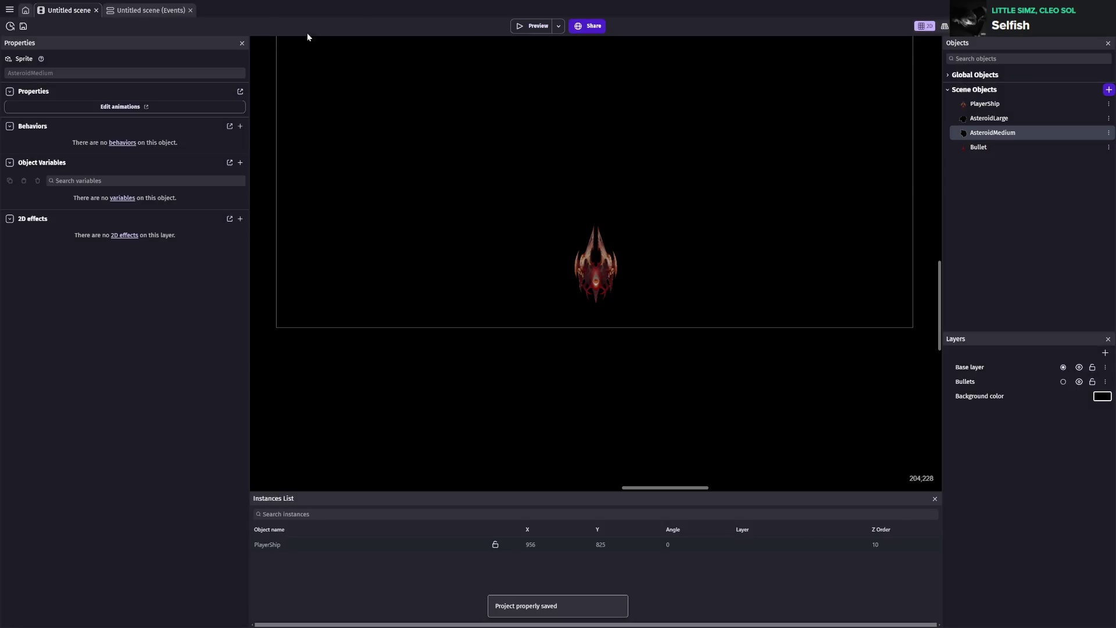
# - Create a new sprite object named AsteroidSmall
pyautogui.click(1109, 89)
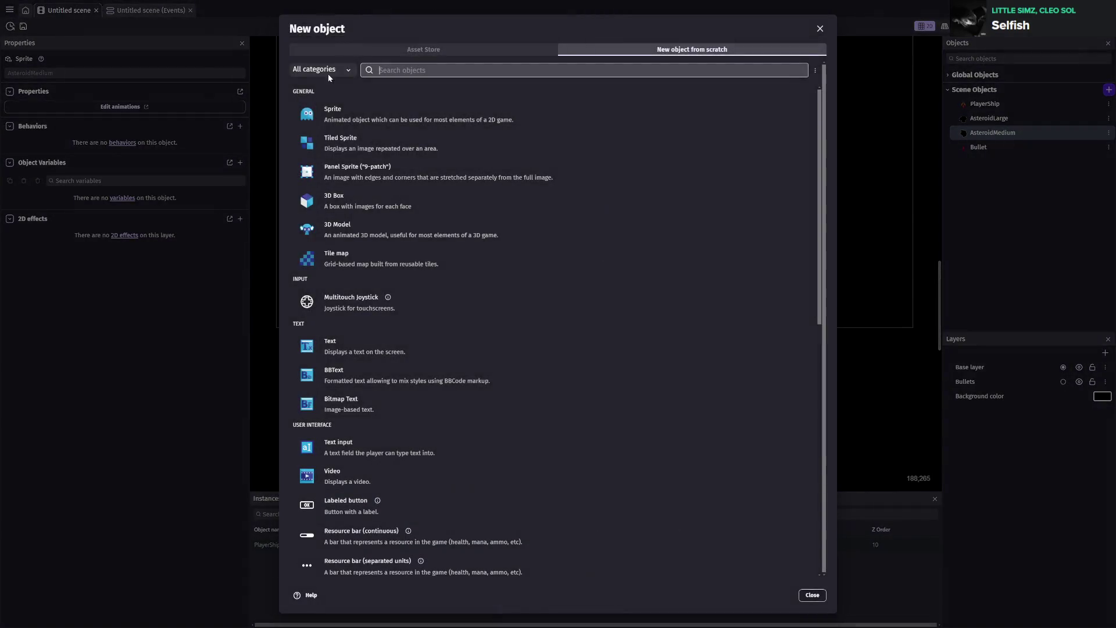
pyautogui.click(394, 120)
pyautogui.write('AsteroidMs')
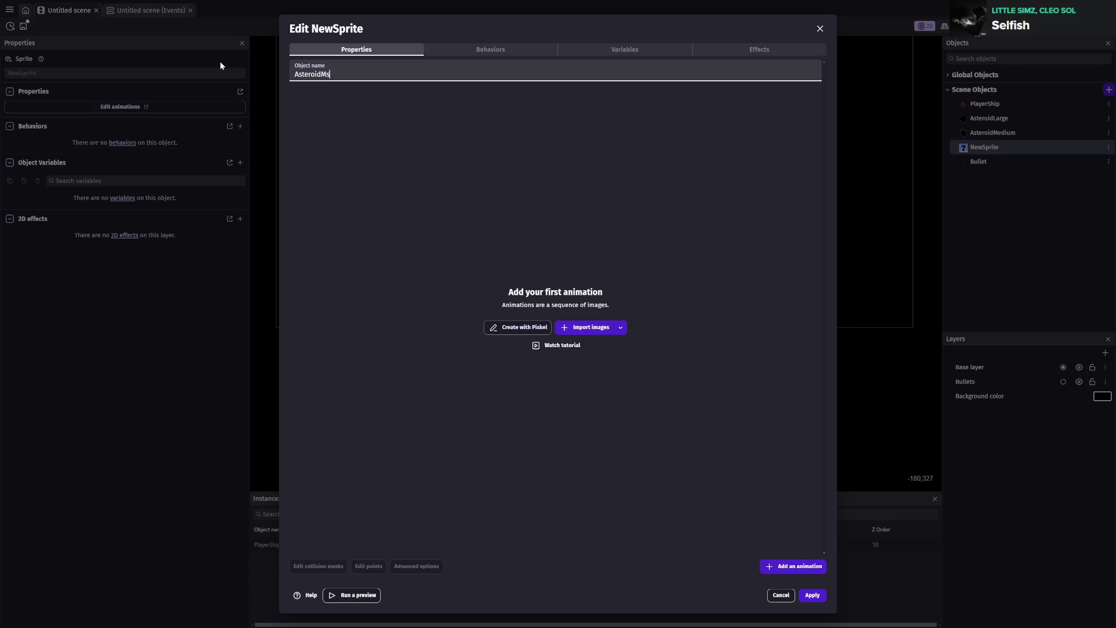
pyautogui.press('BackSpace')
pyautogui.press('BackSpace')
pyautogui.write('Small')
pyautogui.click(285, 232)
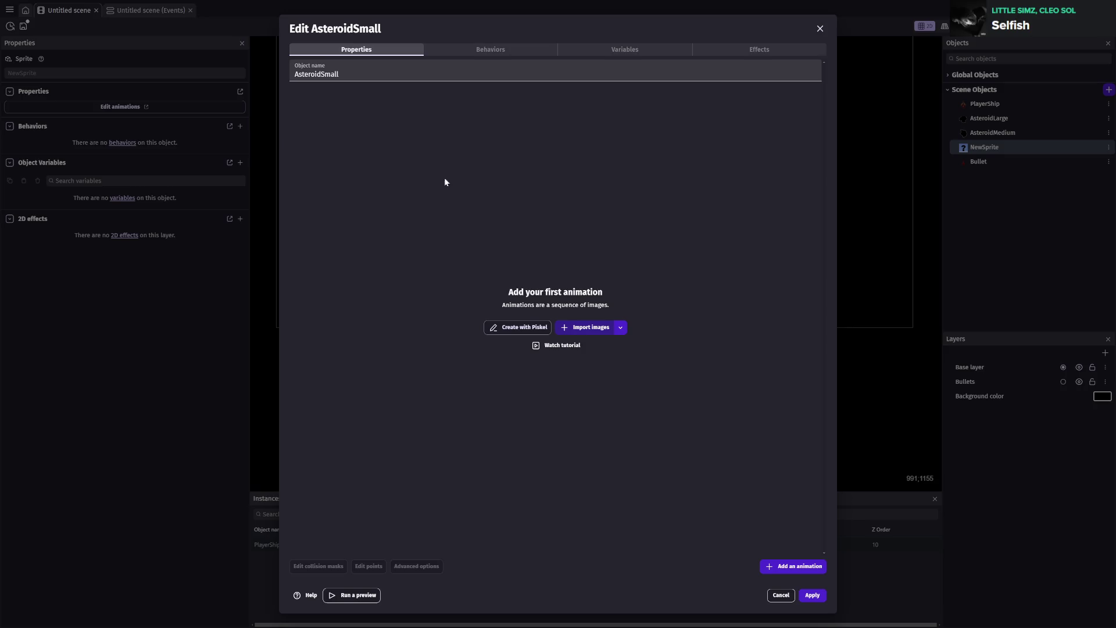
# - Import an asteroid image and set up animations named 1, 2 and 3
pyautogui.click(623, 326)
pyautogui.click(442, 90)
pyautogui.write('1')
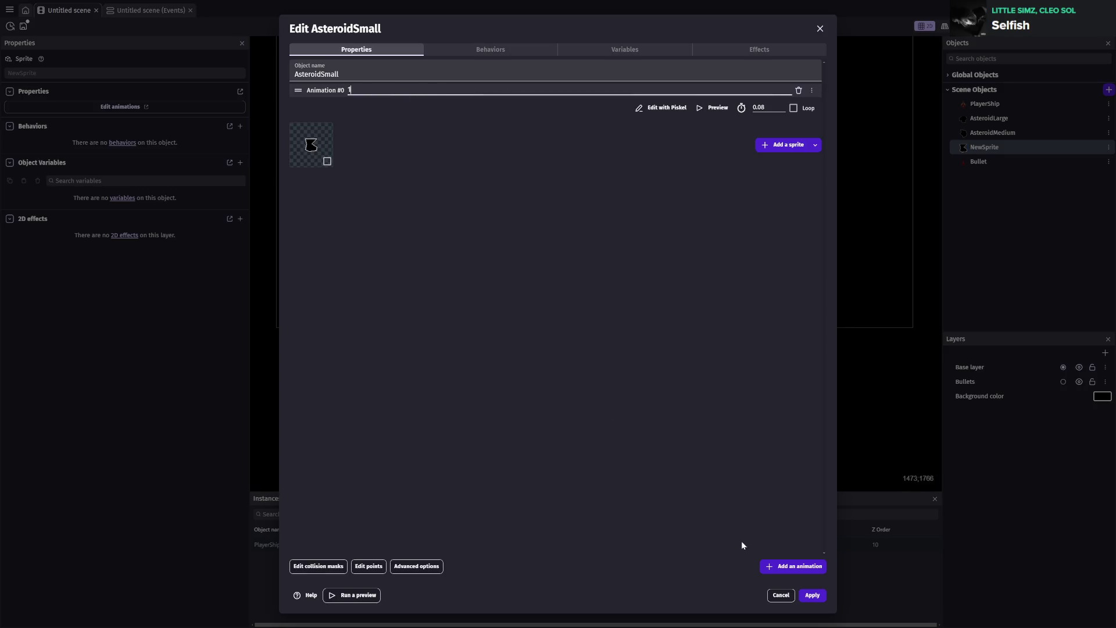
pyautogui.click(793, 565)
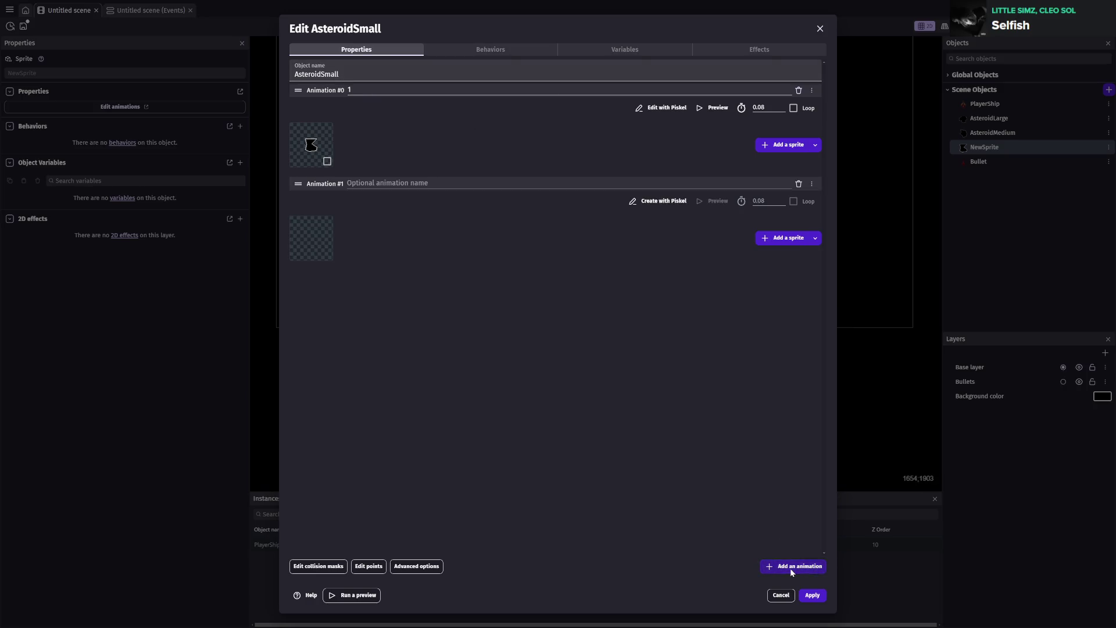
pyautogui.click(789, 567)
pyautogui.click(377, 184)
pyautogui.write('2')
pyautogui.click(361, 273)
pyautogui.write('3')
pyautogui.click(329, 288)
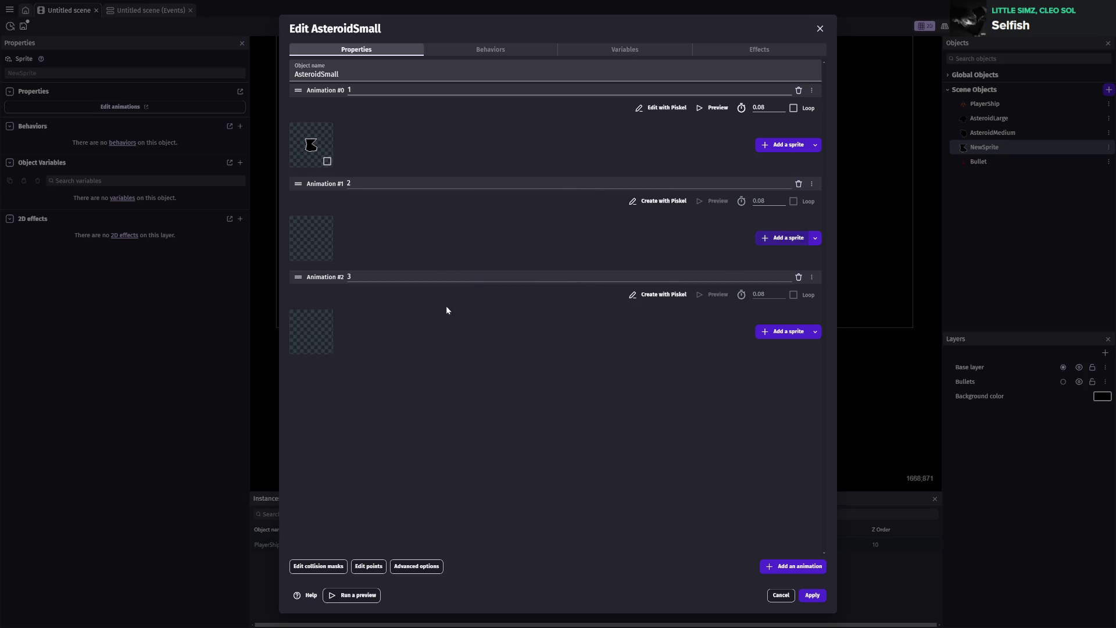
# - Add an asteroid image to animation 2, apply AsteroidSmall and save the project
pyautogui.click(785, 331)
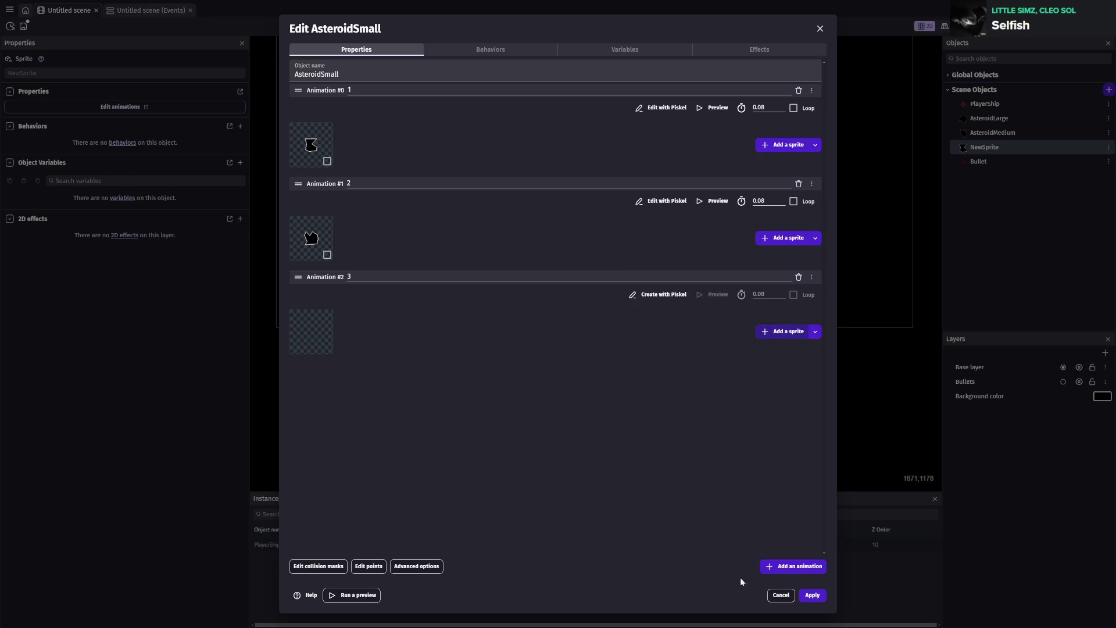
pyautogui.click(814, 594)
pyautogui.hotkey('ctrl', 's')
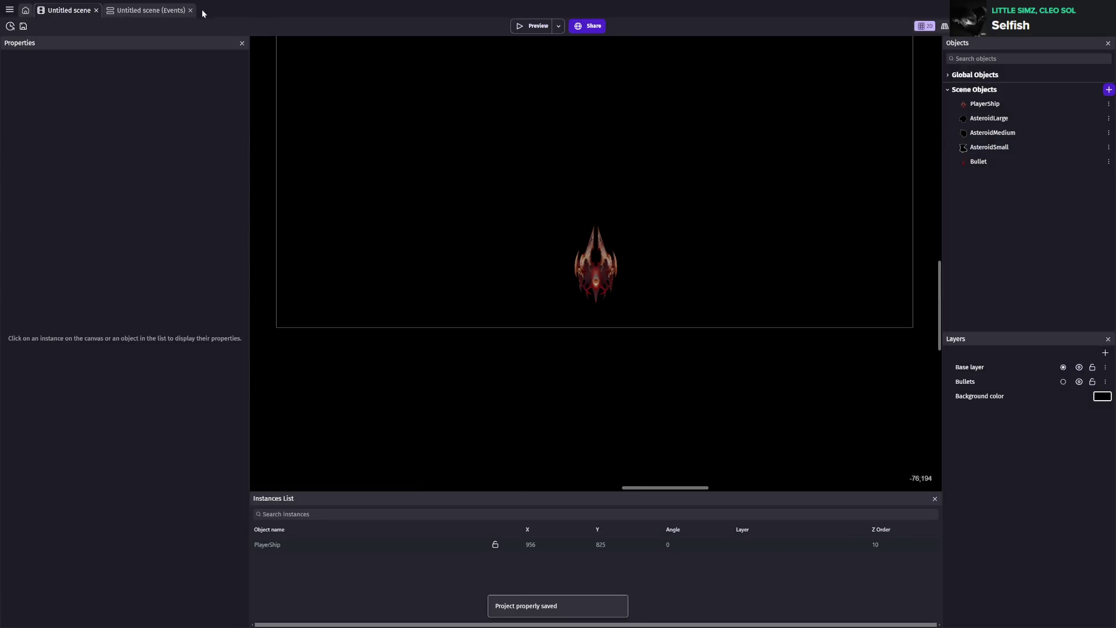
pyautogui.click(146, 10)
# - Browse AsteroidLarge's conditions for the new event, then cancel without adding one
pyautogui.click(41, 87)
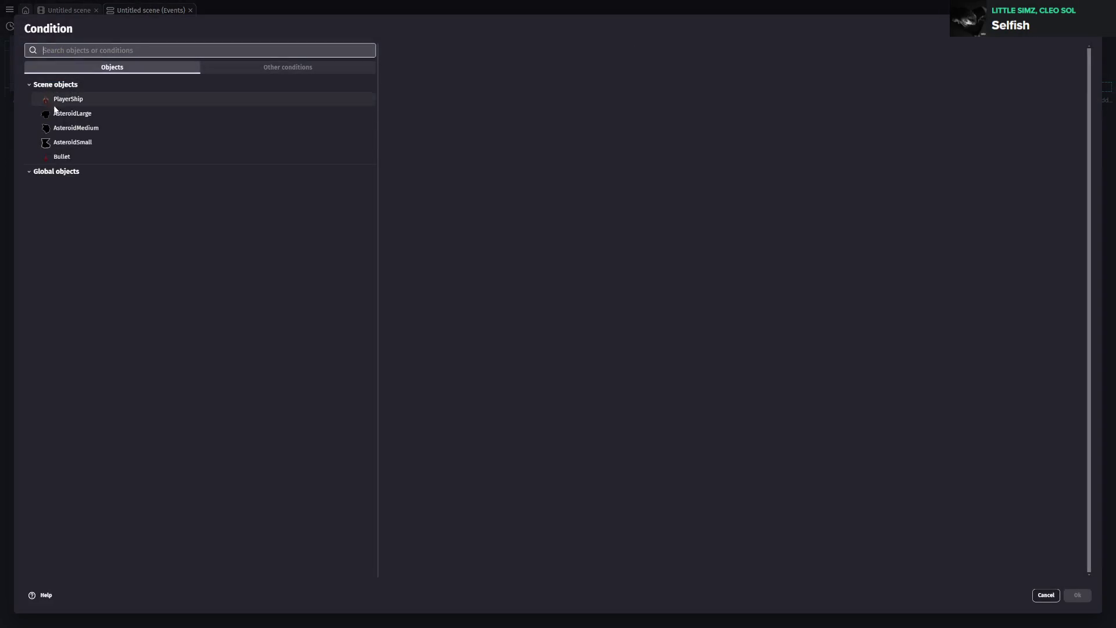
pyautogui.click(76, 115)
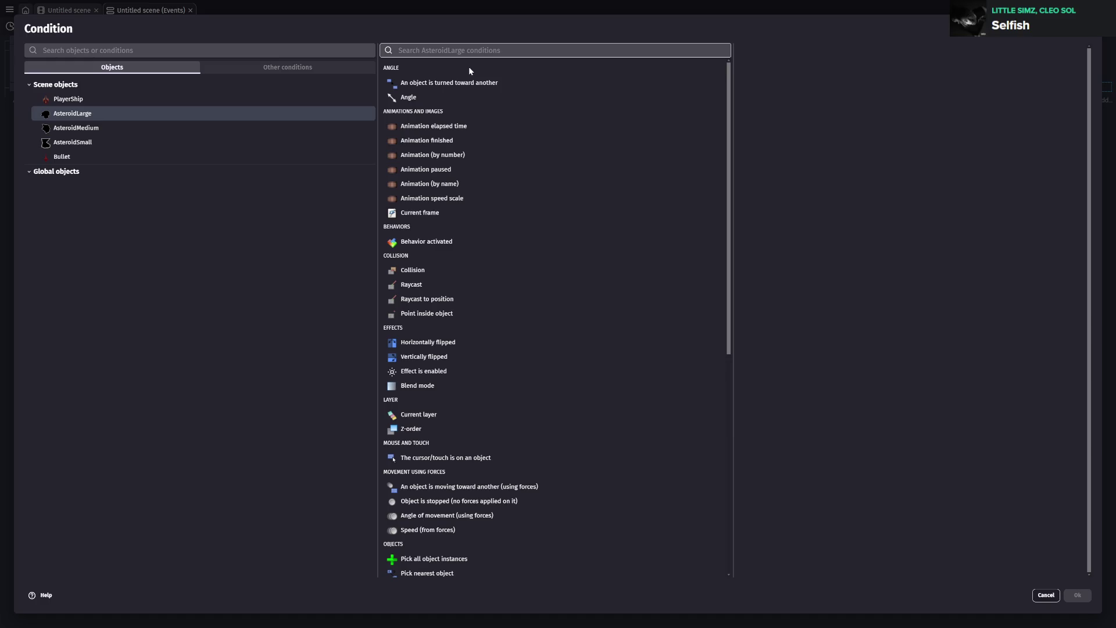
pyautogui.press('Escape')
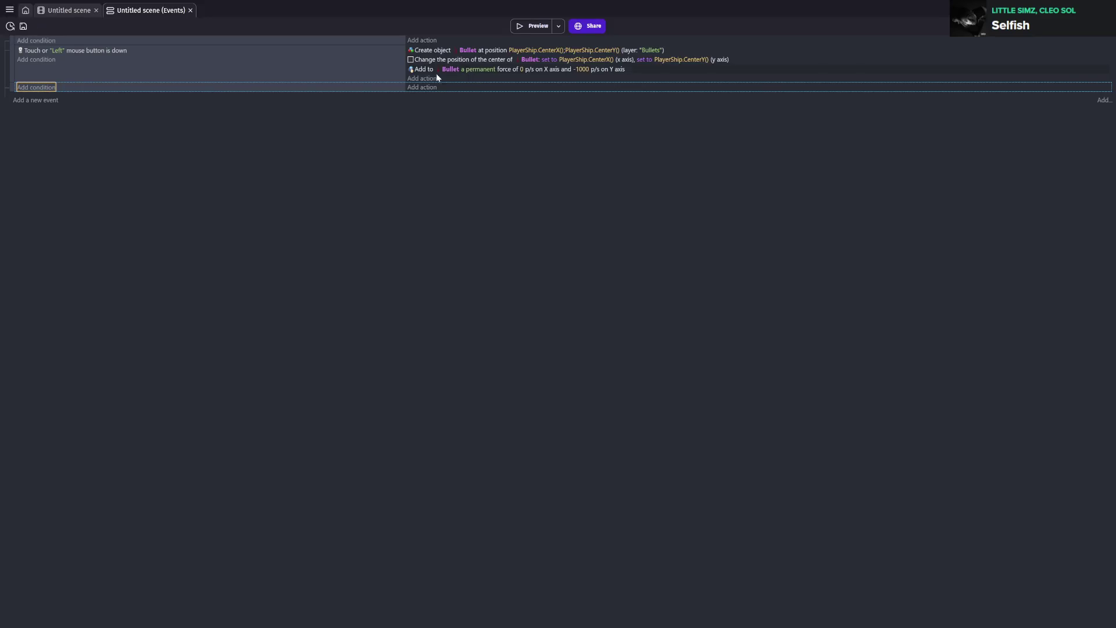
# - Add a Create object action for AsteroidLarge on the Base layer, leaving X and Y blank
pyautogui.click(430, 91)
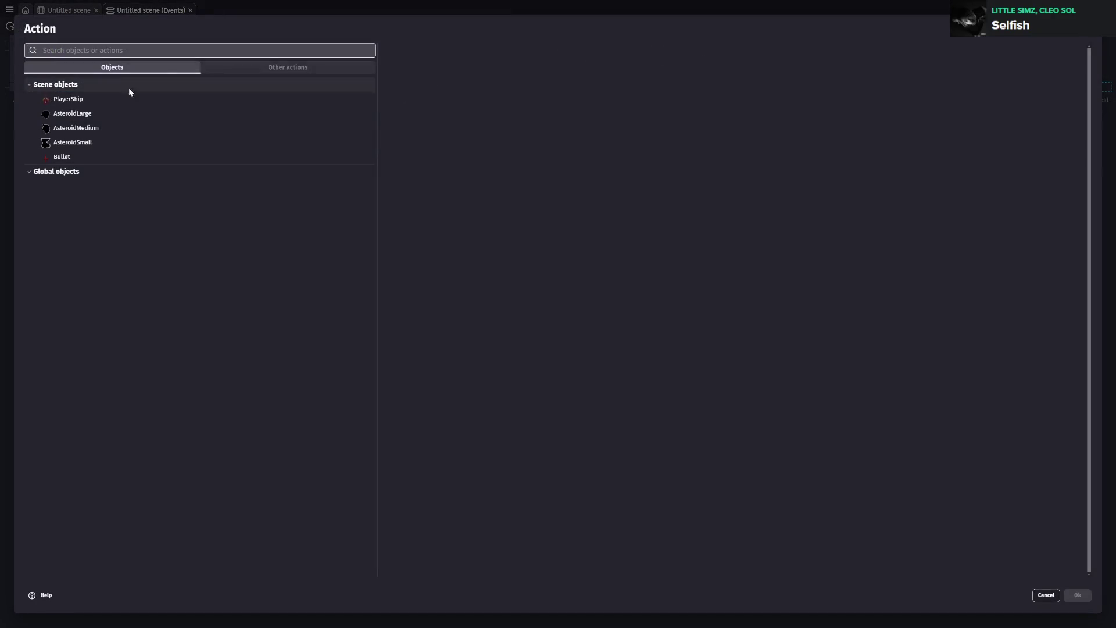
pyautogui.click(102, 115)
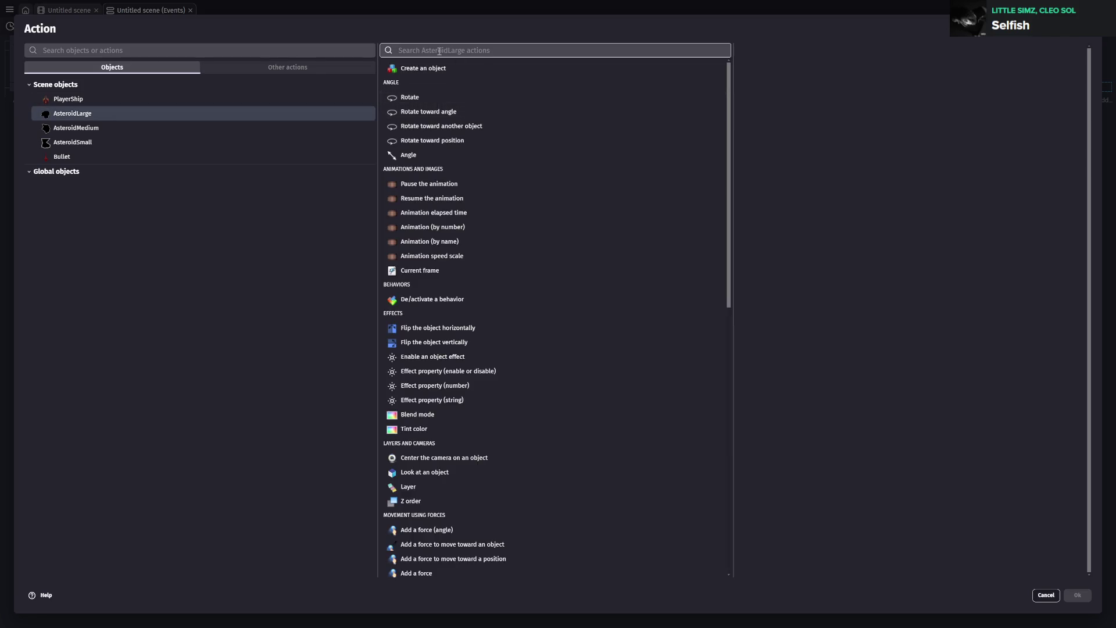
pyautogui.click(523, 69)
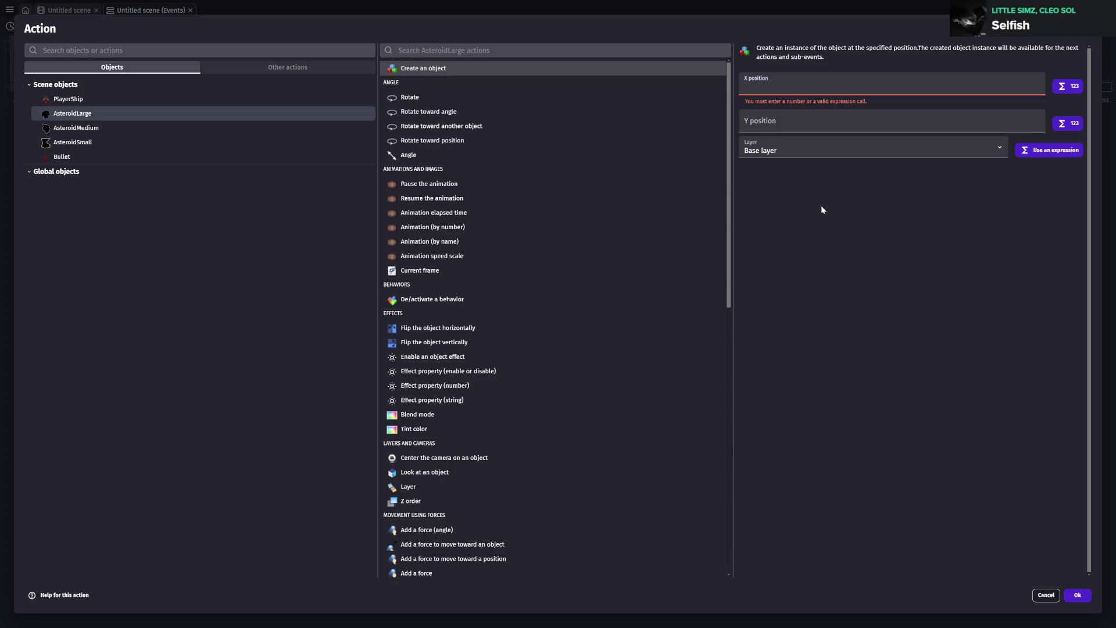
pyautogui.click(1087, 599)
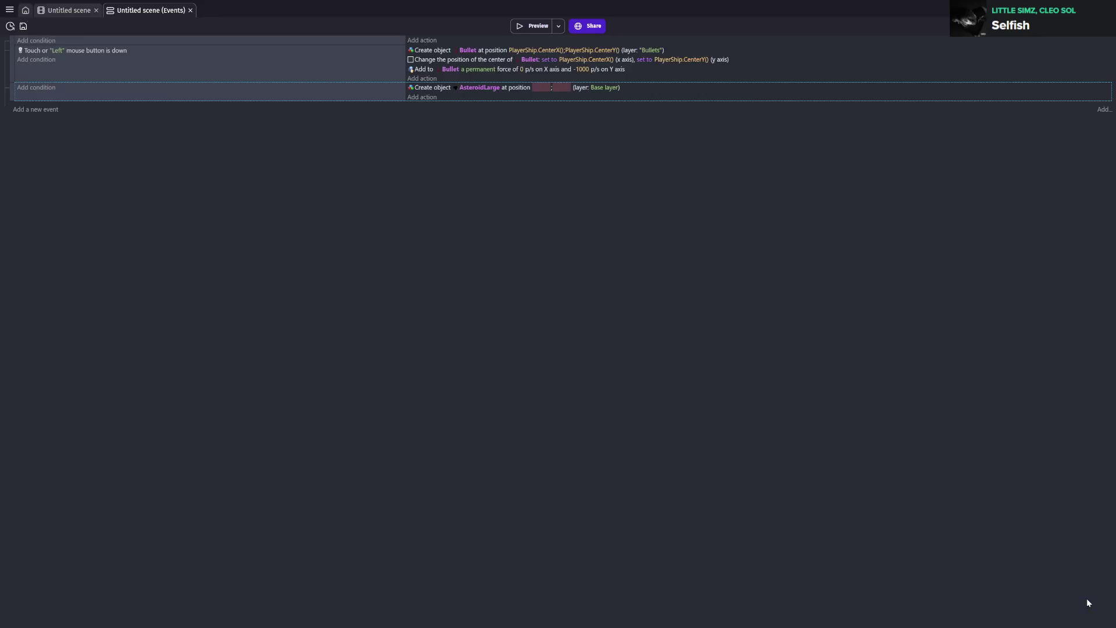
# - Look through the project manager's image resources, game dashboard and game properties
pyautogui.click(9, 9)
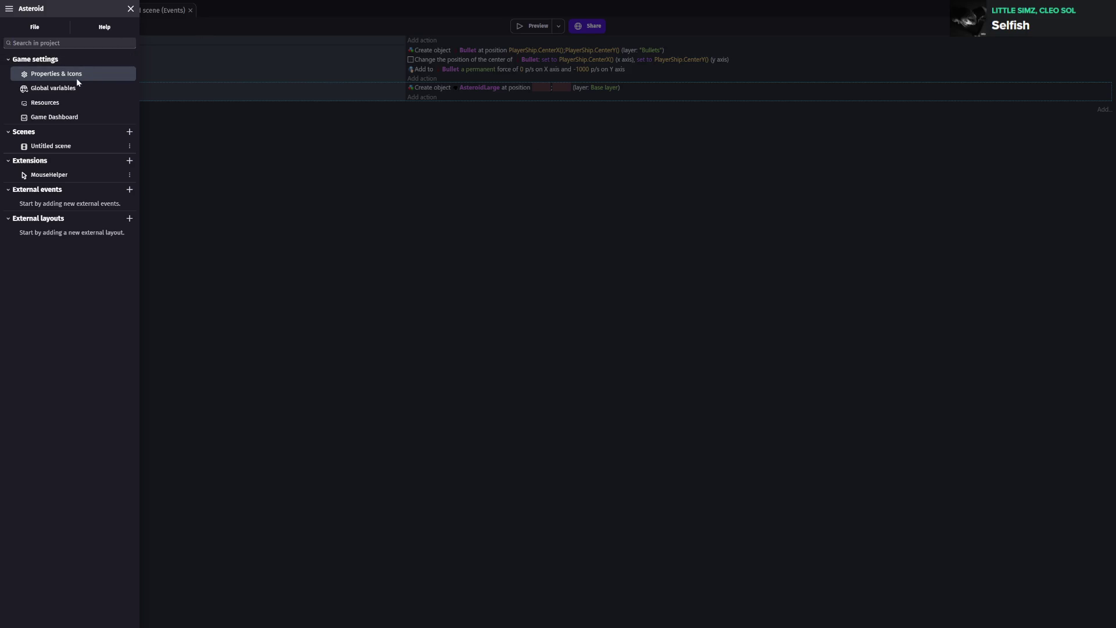
pyautogui.click(50, 104)
pyautogui.click(51, 118)
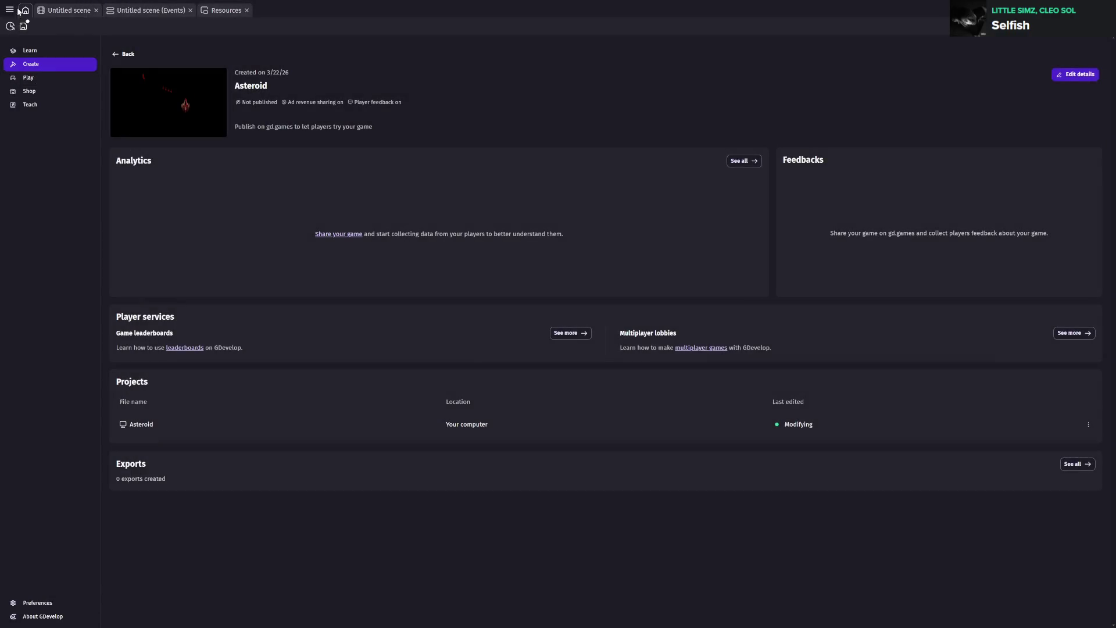
pyautogui.click(9, 10)
pyautogui.click(54, 74)
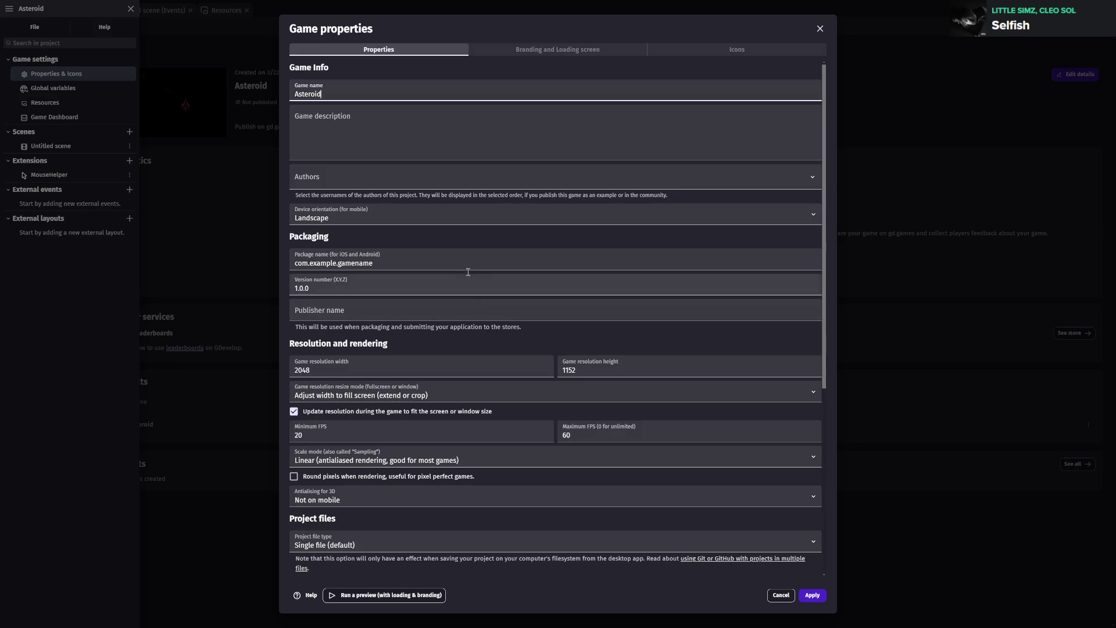
pyautogui.click(204, 117)
# - Set the AsteroidLarge spawn position to 2048;1152 in the event sheet
pyautogui.click(167, 11)
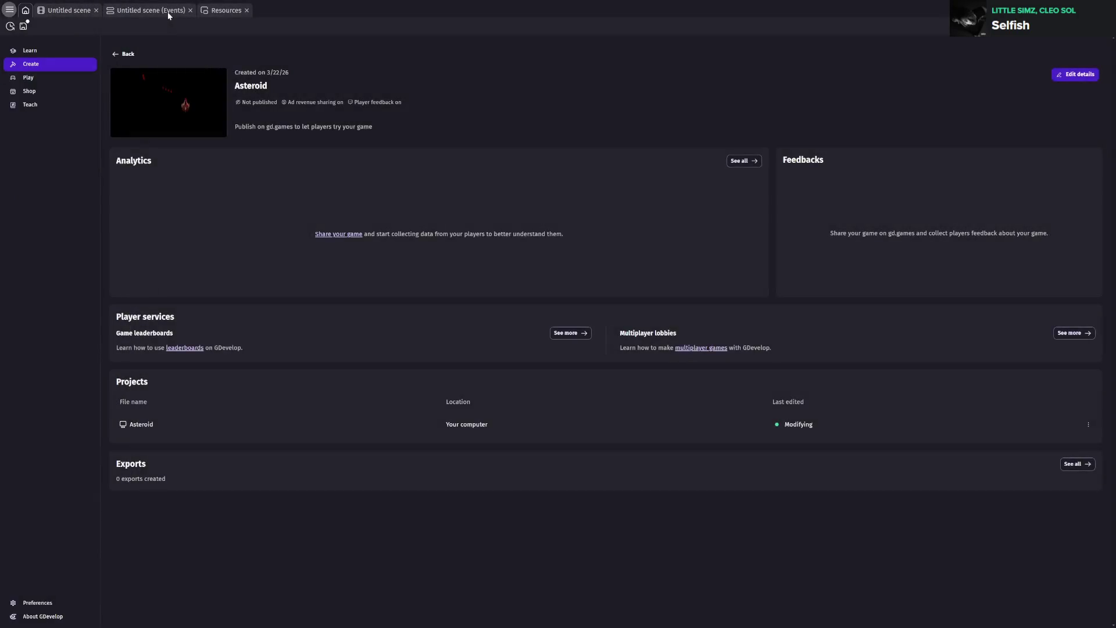
pyautogui.click(540, 87)
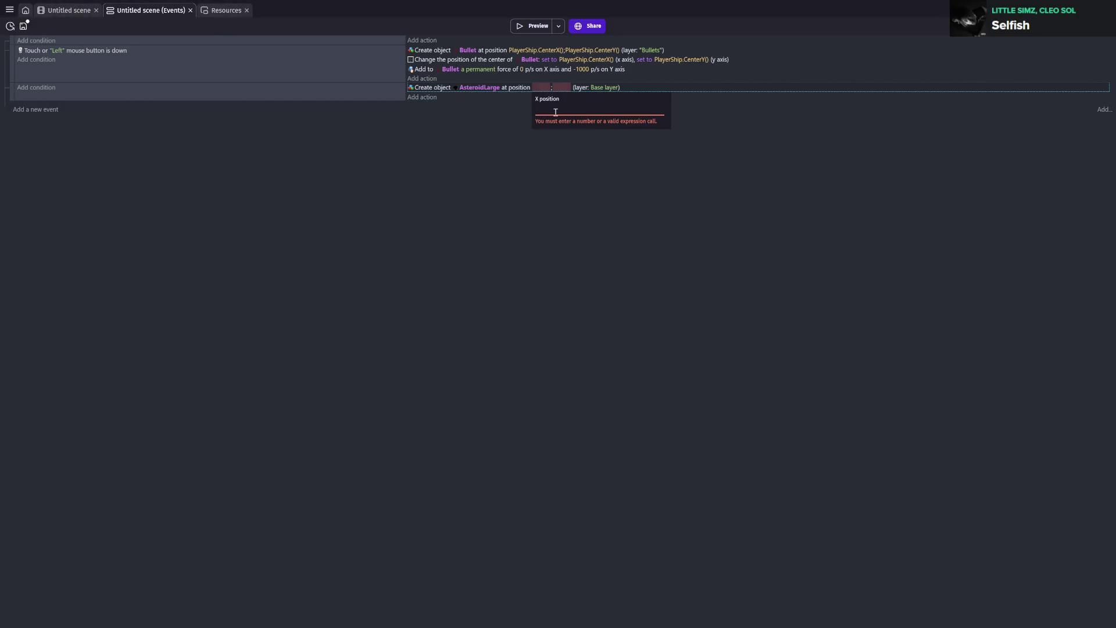
pyautogui.write('2048')
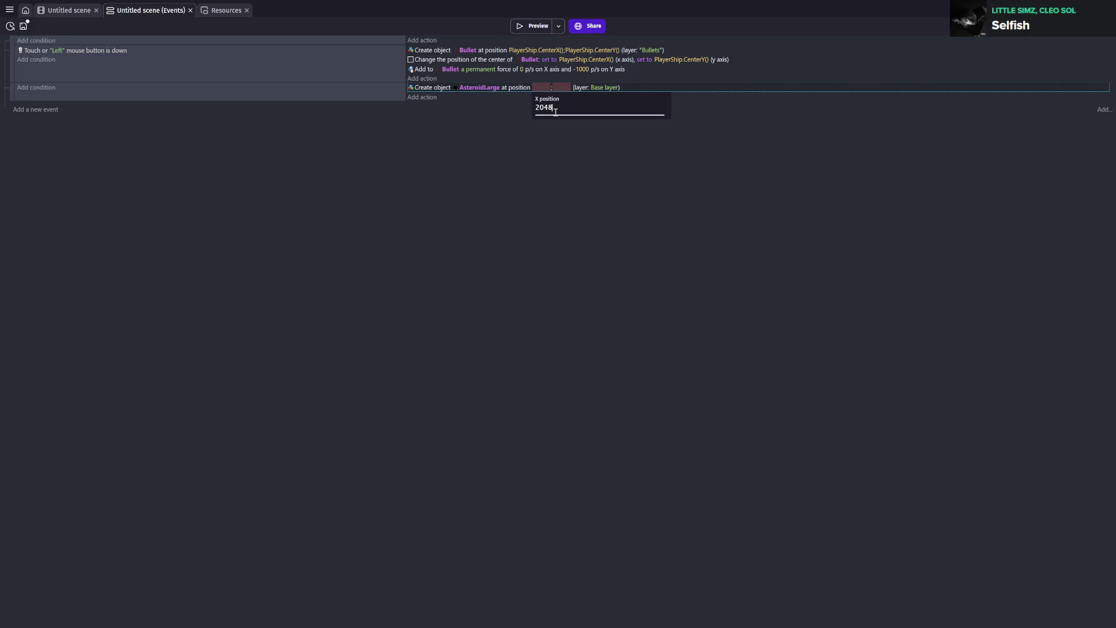
pyautogui.click(562, 88)
pyautogui.write('1152')
pyautogui.press('Return')
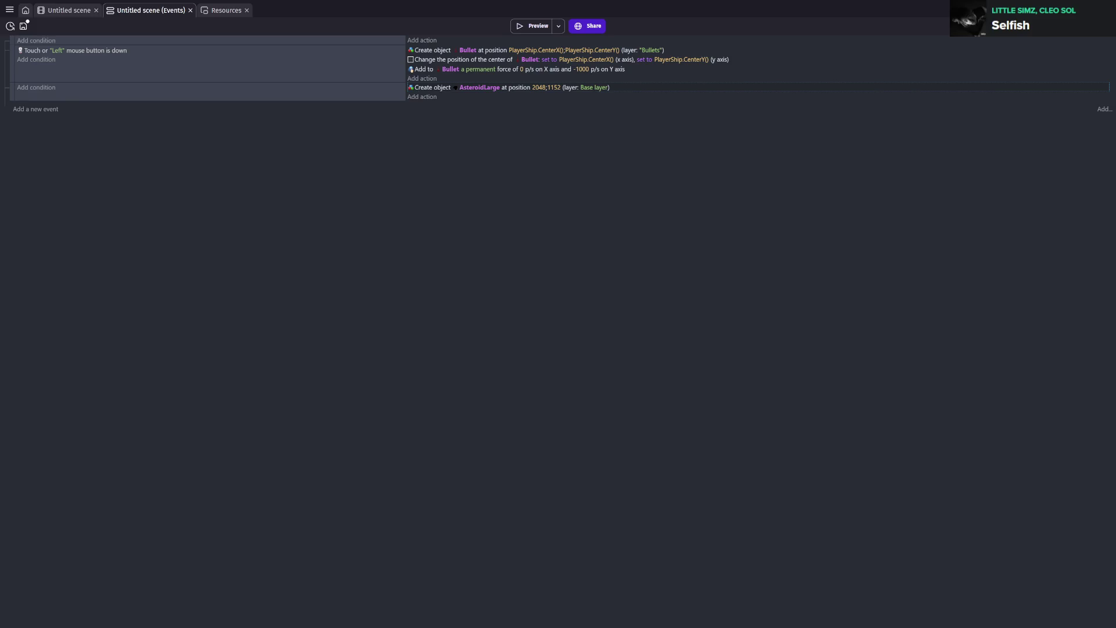
# - Change the spawn position to Random(2048);Random(1152) on the Bullets layer and save
pyautogui.doubleClick(532, 88)
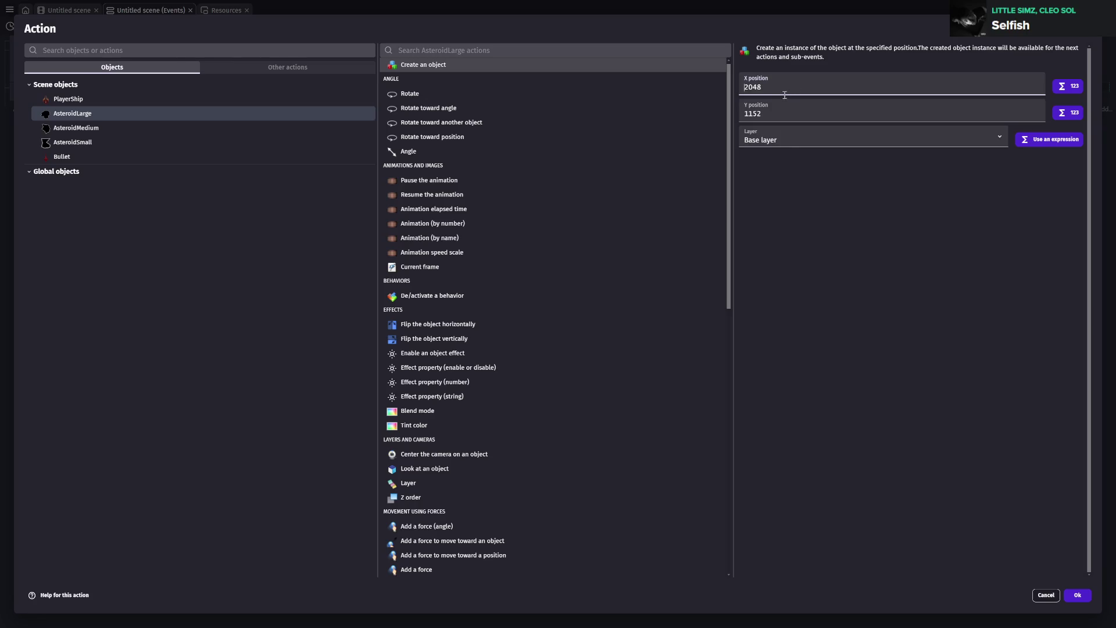
pyautogui.write('Random(2048')
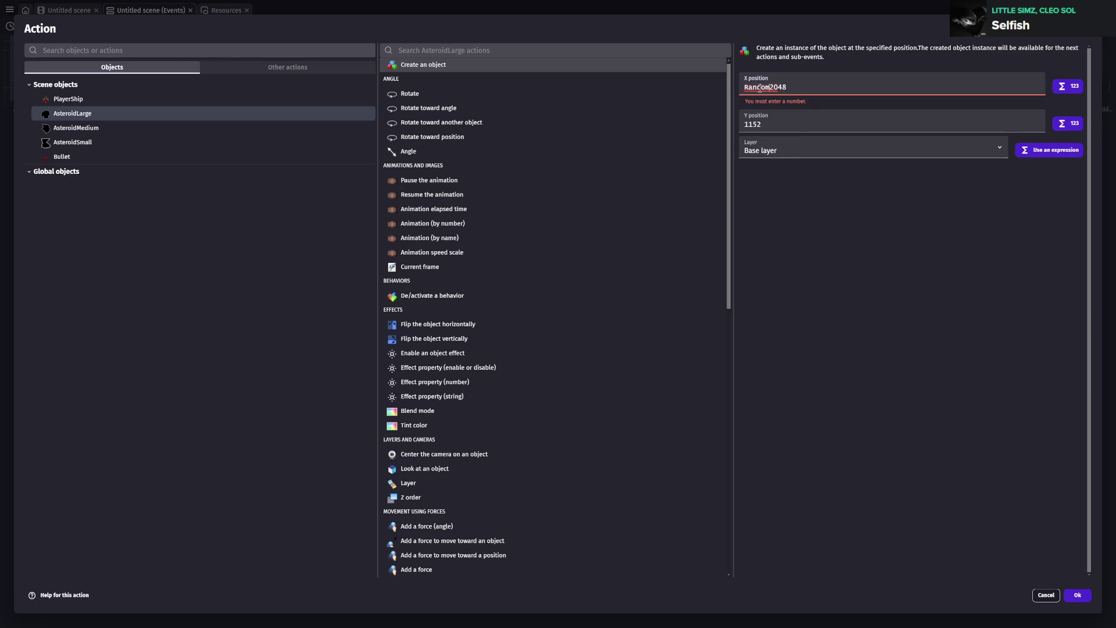
pyautogui.write(')')
pyautogui.click(745, 113)
pyautogui.write('Random(1152')
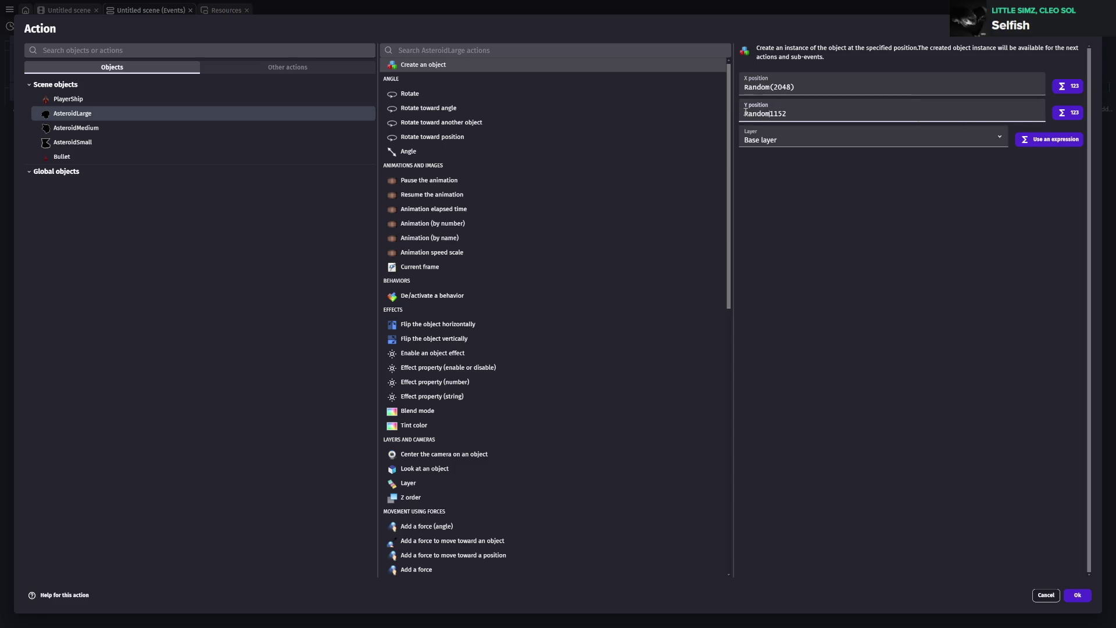
pyautogui.write(')')
pyautogui.click(872, 139)
pyautogui.click(867, 169)
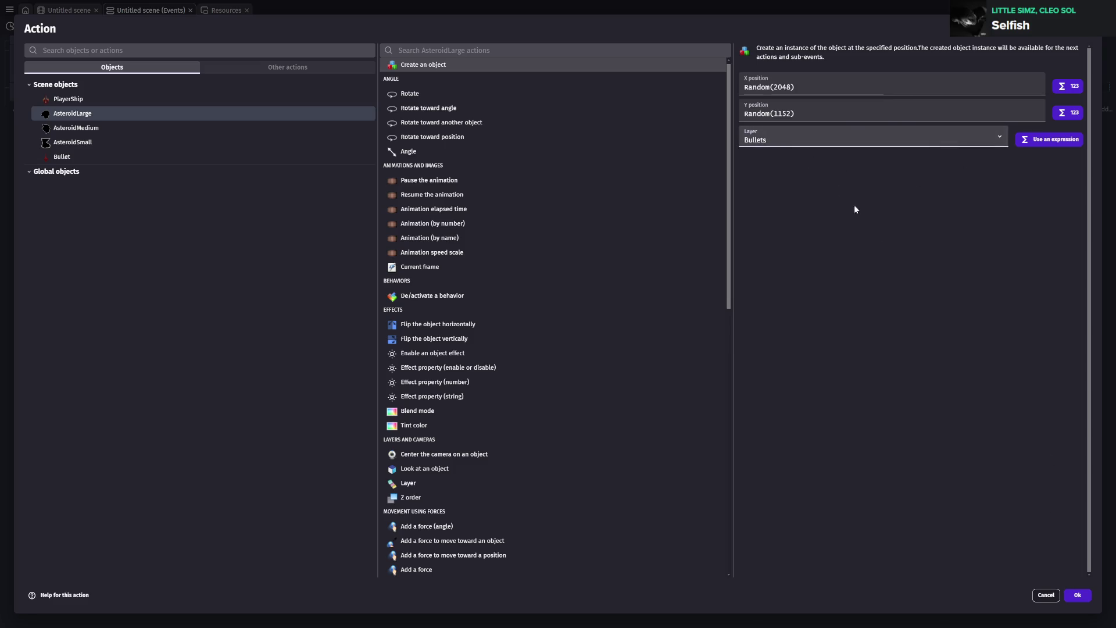
pyautogui.click(1077, 594)
pyautogui.hotkey('ctrl', 's')
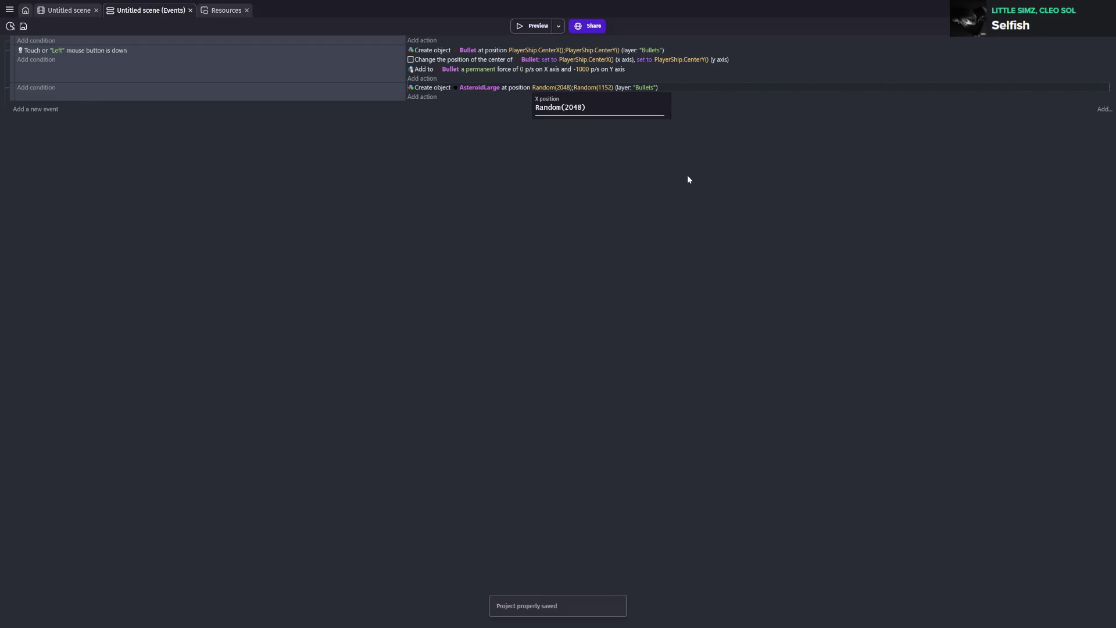
# - Switch the AsteroidLarge spawn layer back to Base layer and save the project
pyautogui.doubleClick(644, 87)
pyautogui.click(772, 140)
pyautogui.click(769, 163)
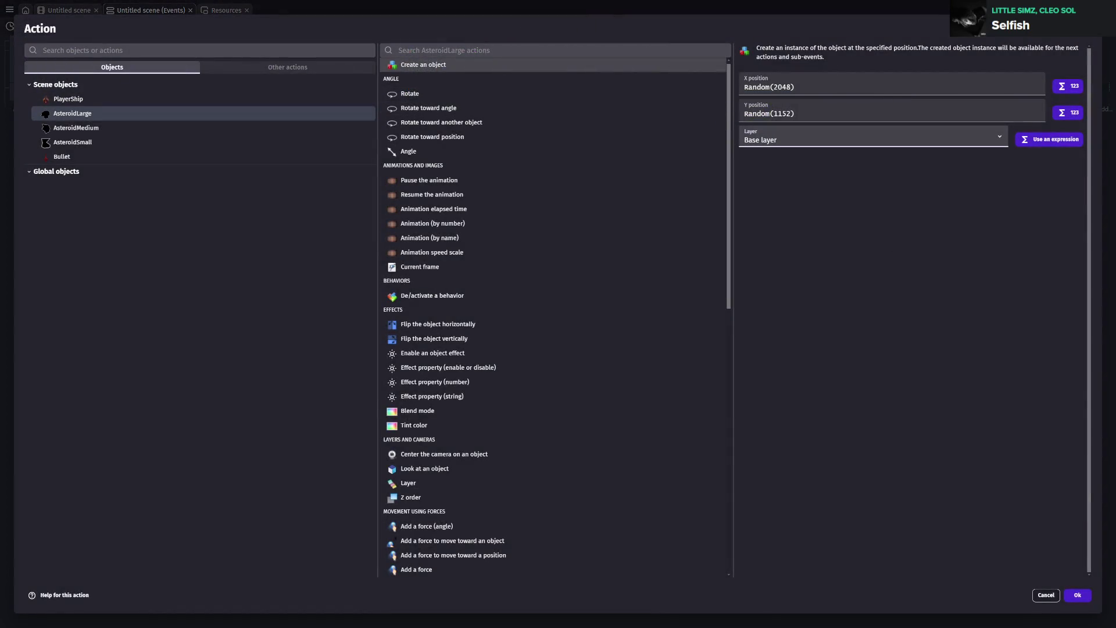
pyautogui.click(1077, 595)
pyautogui.hotkey('ctrl', 's')
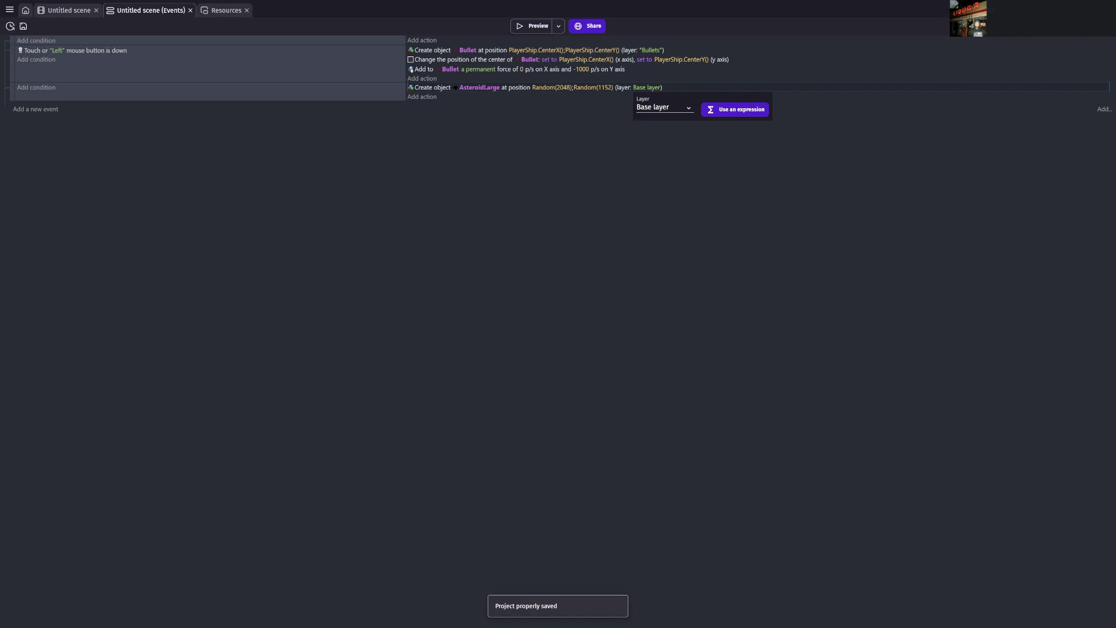
pyautogui.click(550, 311)
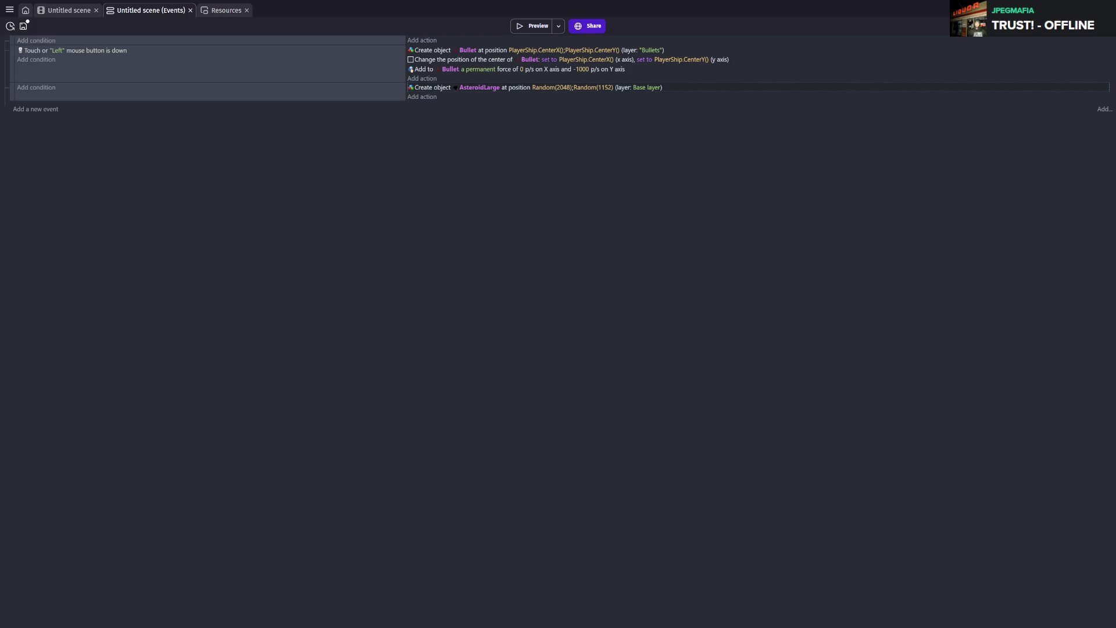
# - Add a new AsteroidLarge action to the asteroid event, found by searching 'animation'
pyautogui.click(433, 101)
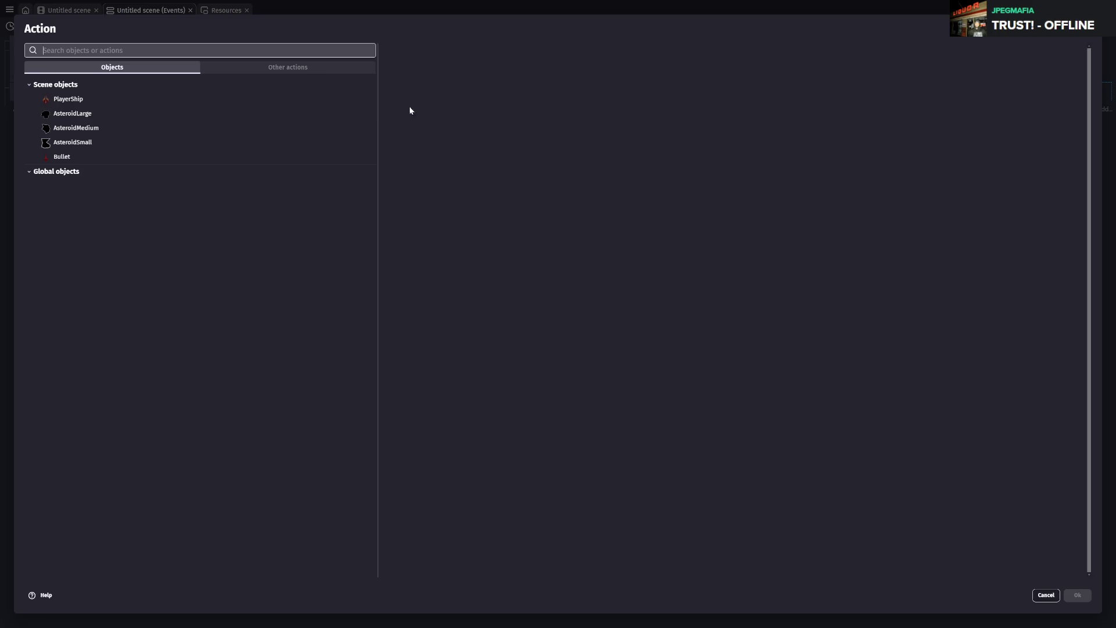
pyautogui.click(74, 114)
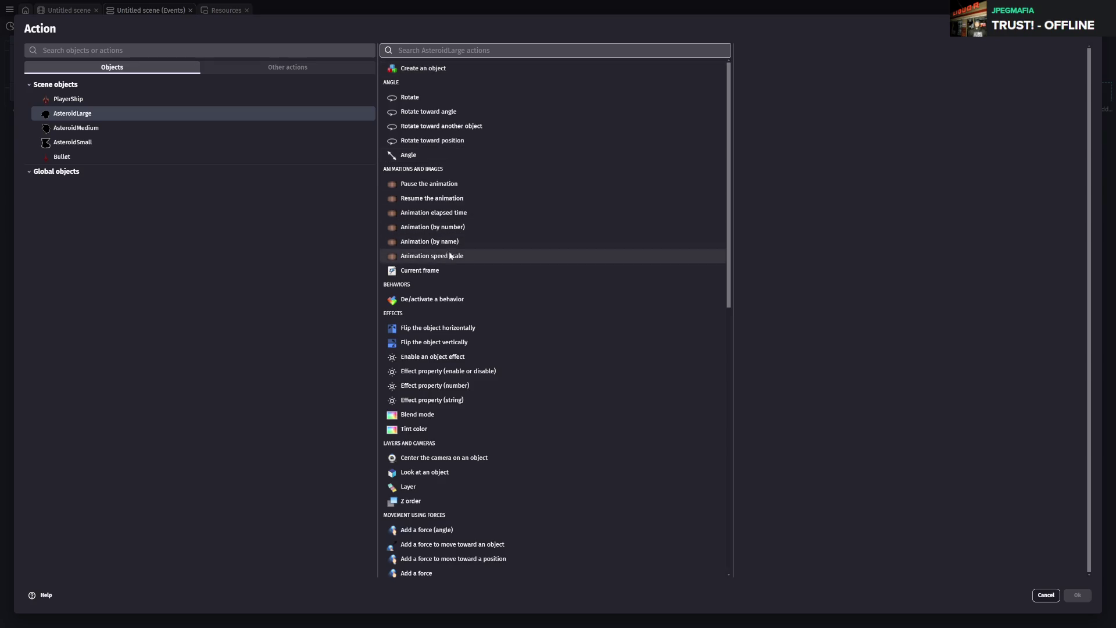
pyautogui.write('chan')
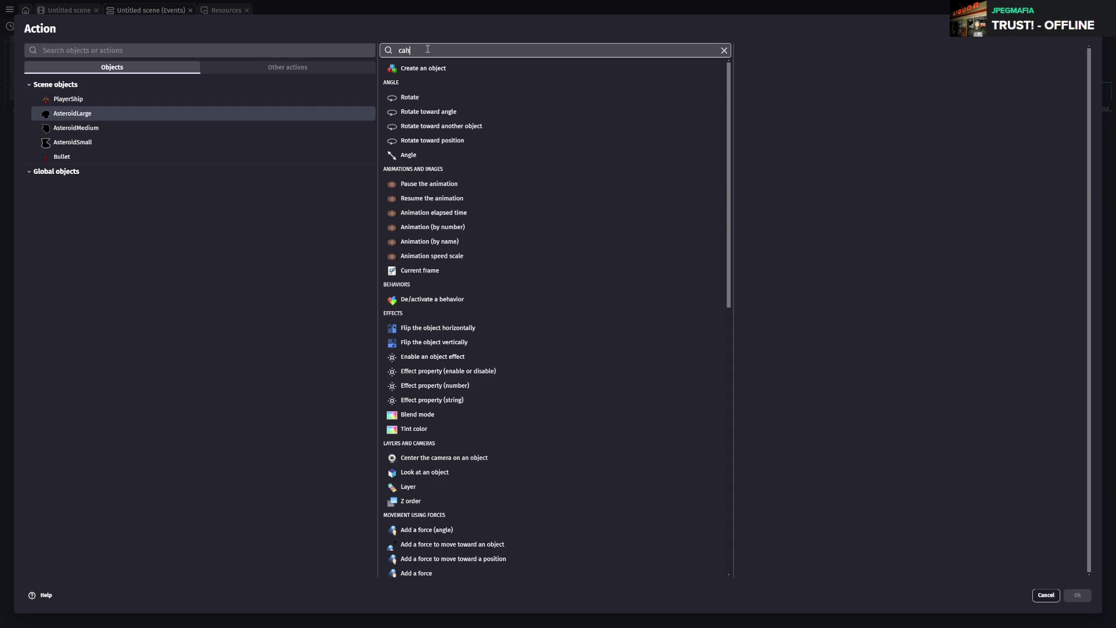
pyautogui.write('ge')
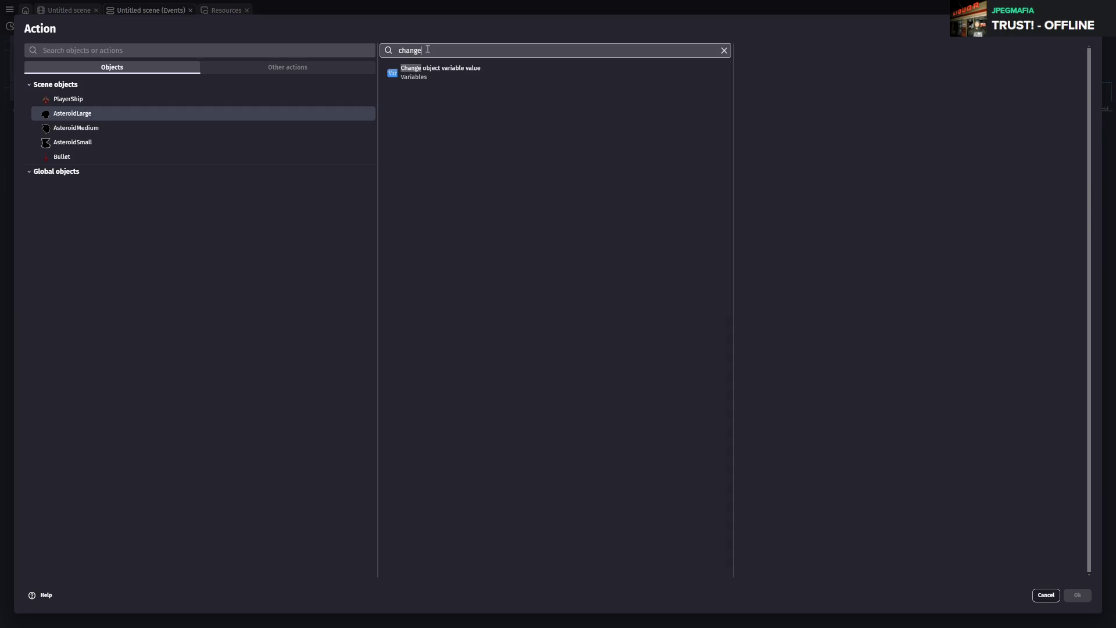
pyautogui.press('BackSpace')
pyautogui.press('BackSpace')
pyautogui.press('BackSpace')
pyautogui.write('animation')
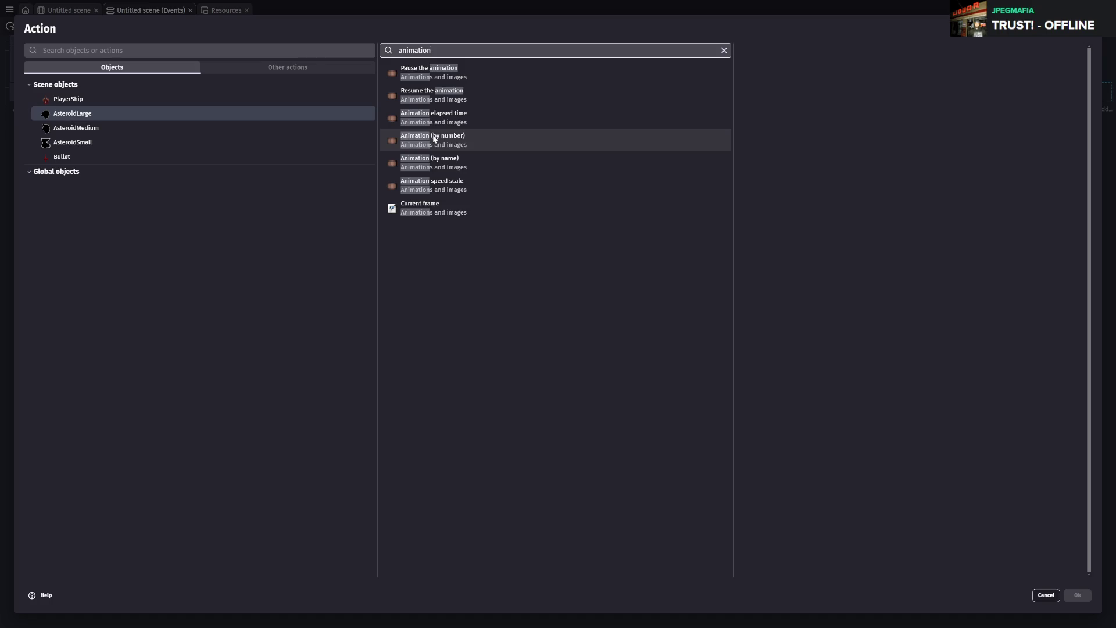
pyautogui.click(448, 166)
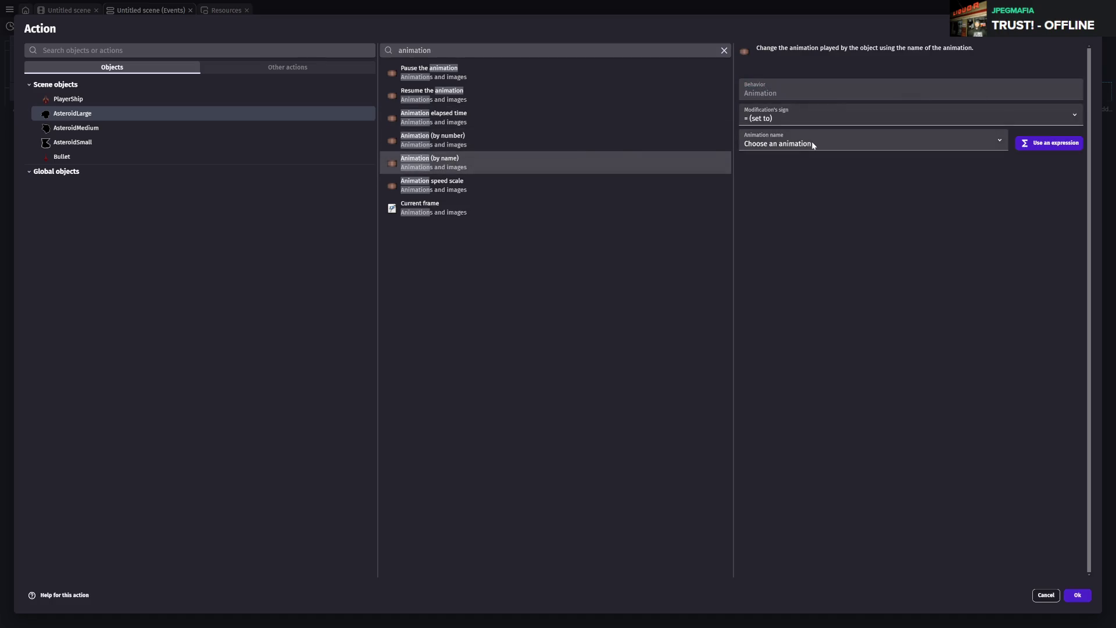
# - Set the animation by number to Random(2), then save and preview the game
pyautogui.click(812, 143)
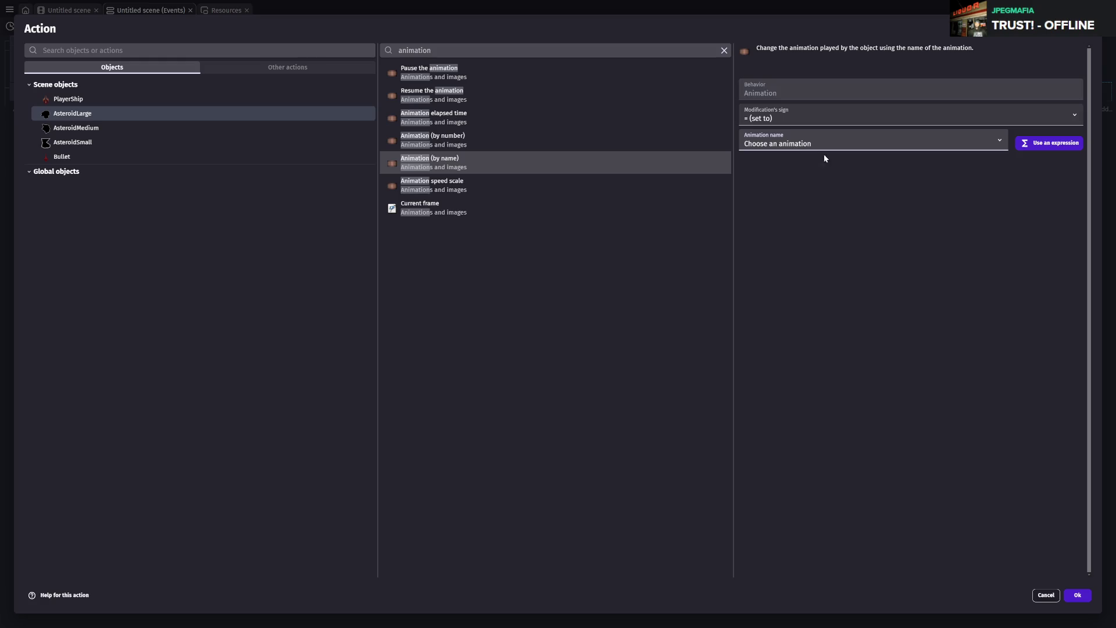
pyautogui.click(459, 140)
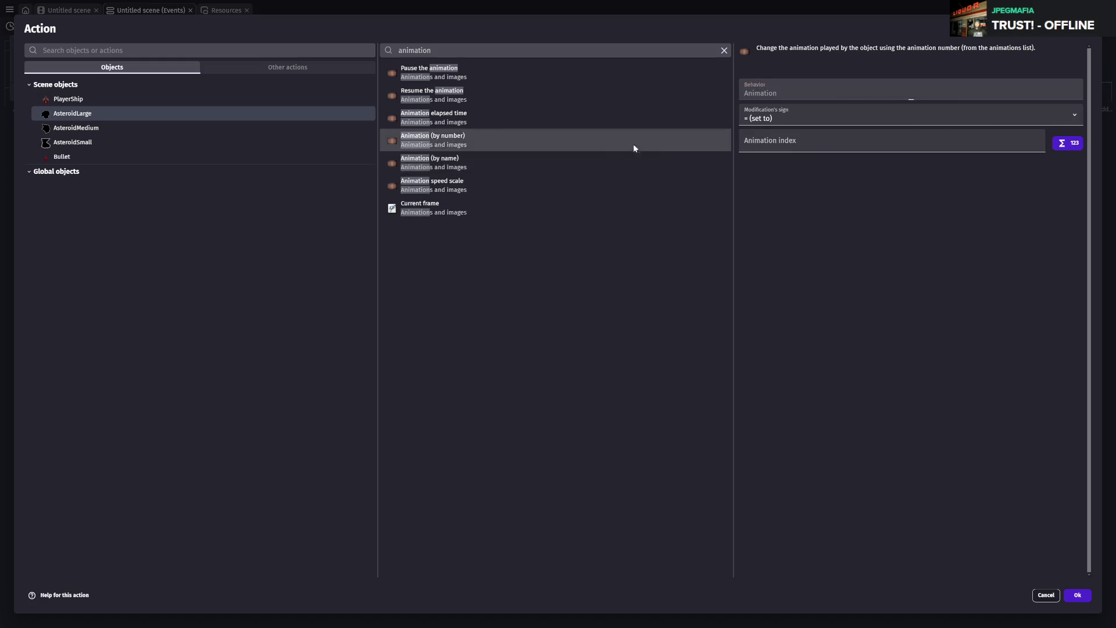
pyautogui.write('Ra')
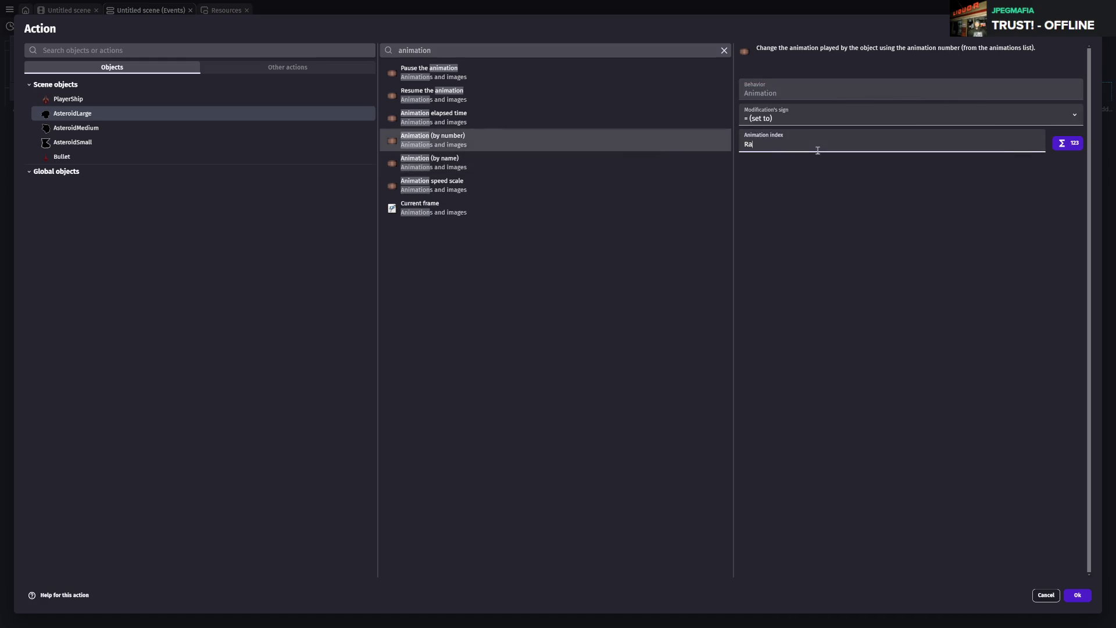
pyautogui.write('ndom*')
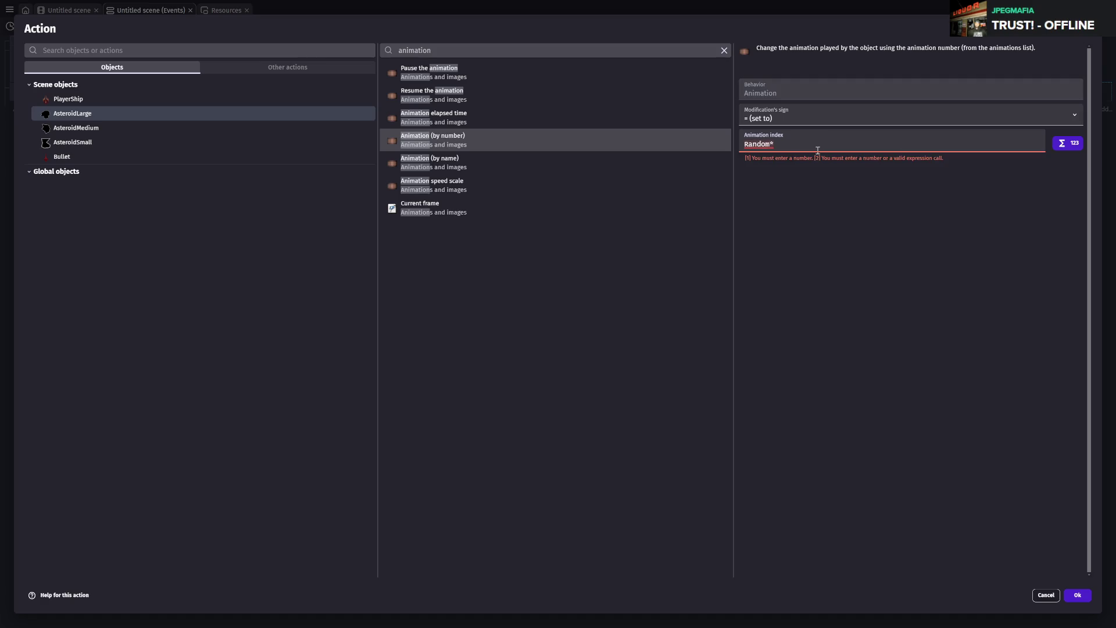
pyautogui.press('BackSpace')
pyautogui.write('(2)')
pyautogui.click(953, 425)
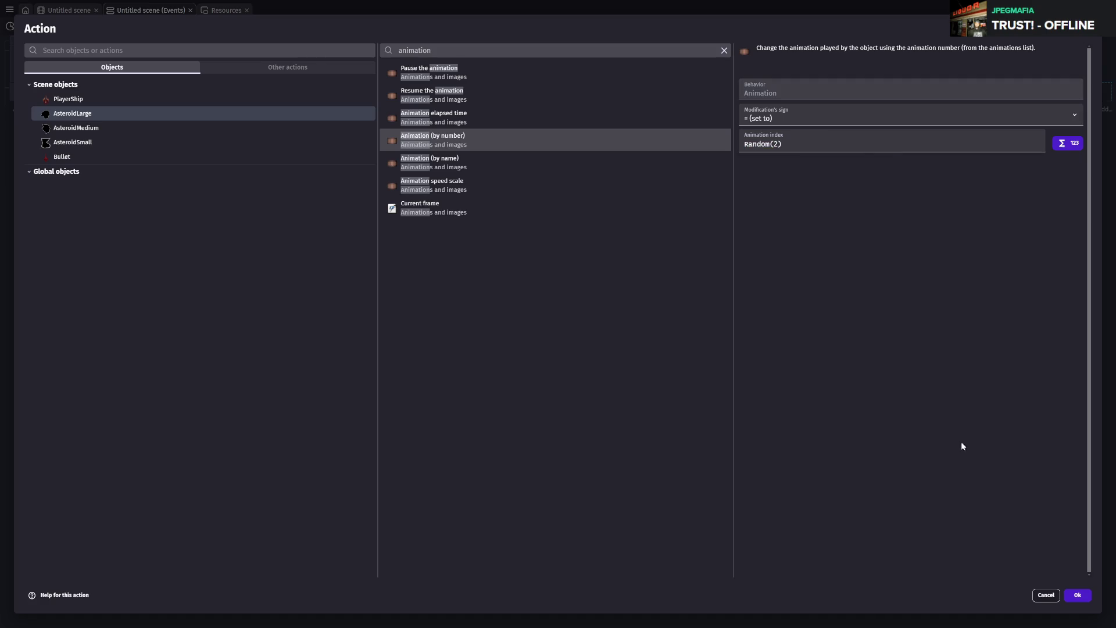
pyautogui.click(1081, 594)
pyautogui.hotkey('ctrl', 's')
pyautogui.click(538, 27)
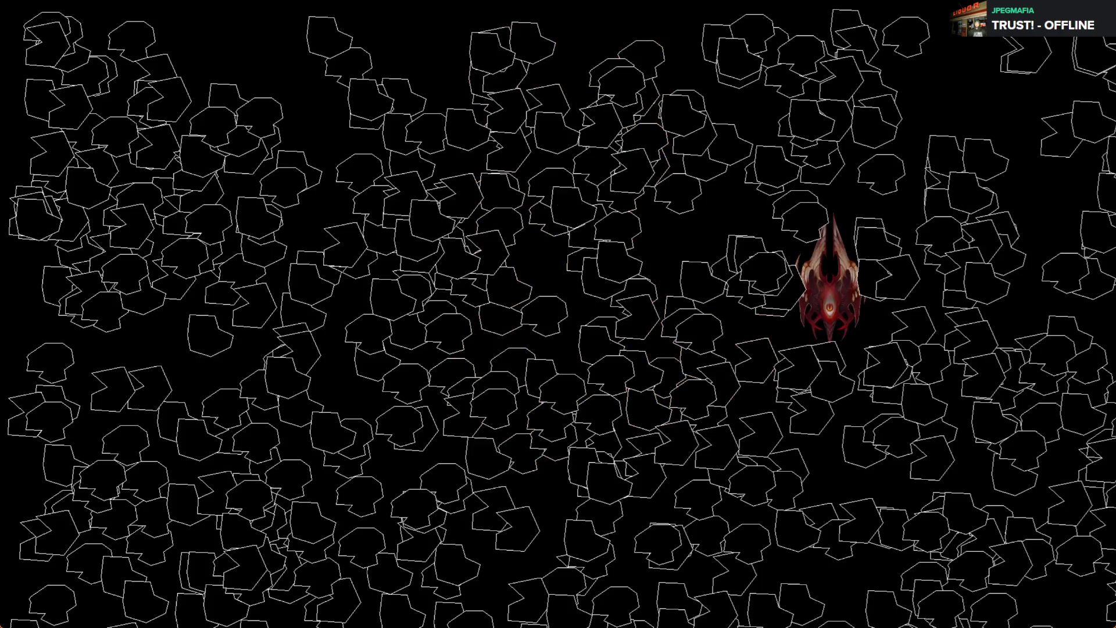
pyautogui.hotkey('alt', 'F4')
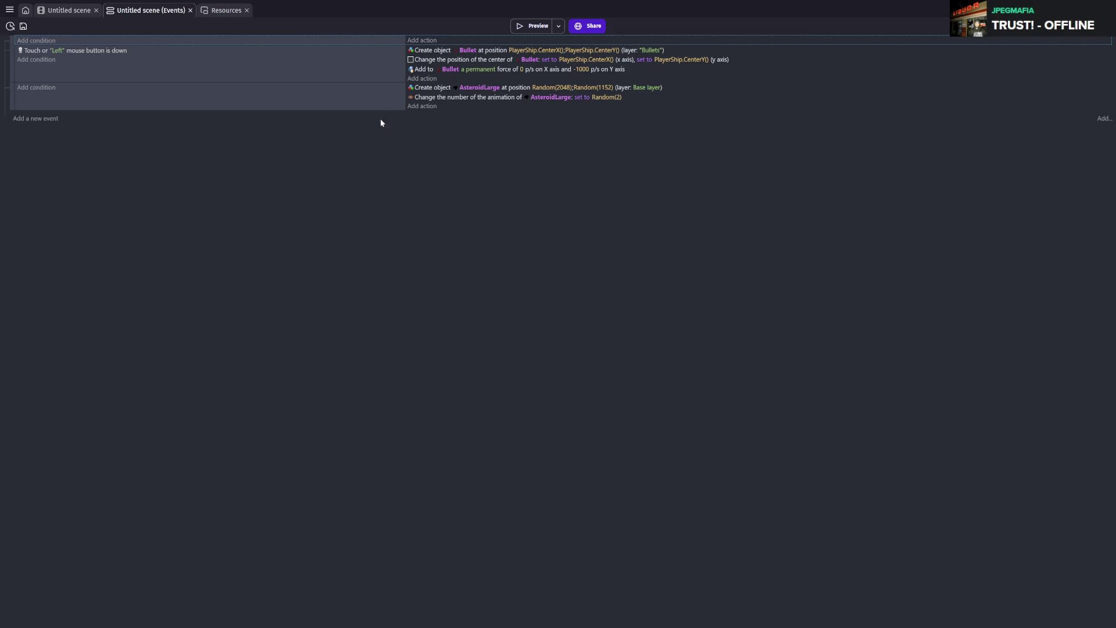
pyautogui.click(424, 109)
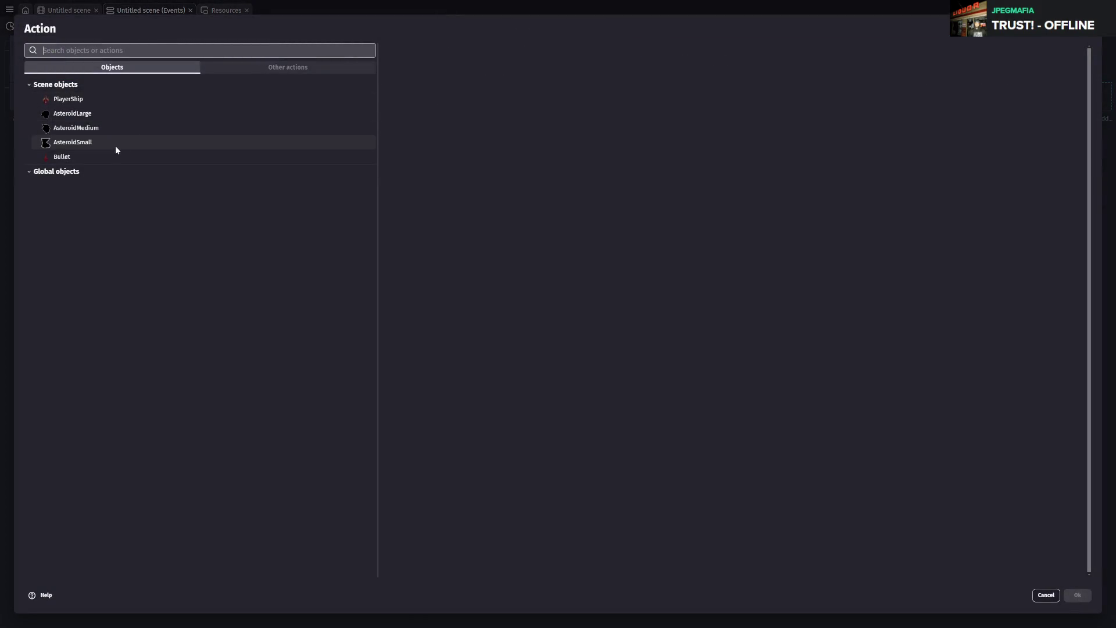
# - Choose the angle-based 'Add a force' action for AsteroidLarge
pyautogui.click(112, 114)
pyautogui.write('force')
pyautogui.click(475, 92)
pyautogui.click(830, 123)
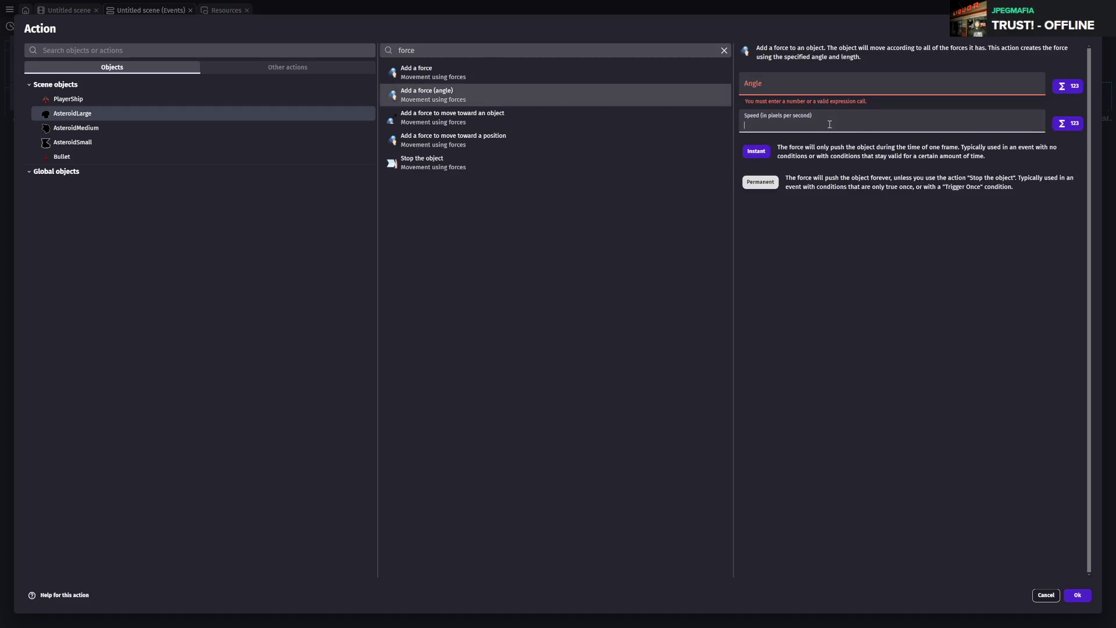
# - Set the force angle to Random(360), speed 40, make it permanent, and save
pyautogui.click(831, 88)
pyautogui.write('Random')
pyautogui.hotkey('ctrl', 'BackSpace')
pyautogui.write('Random(')
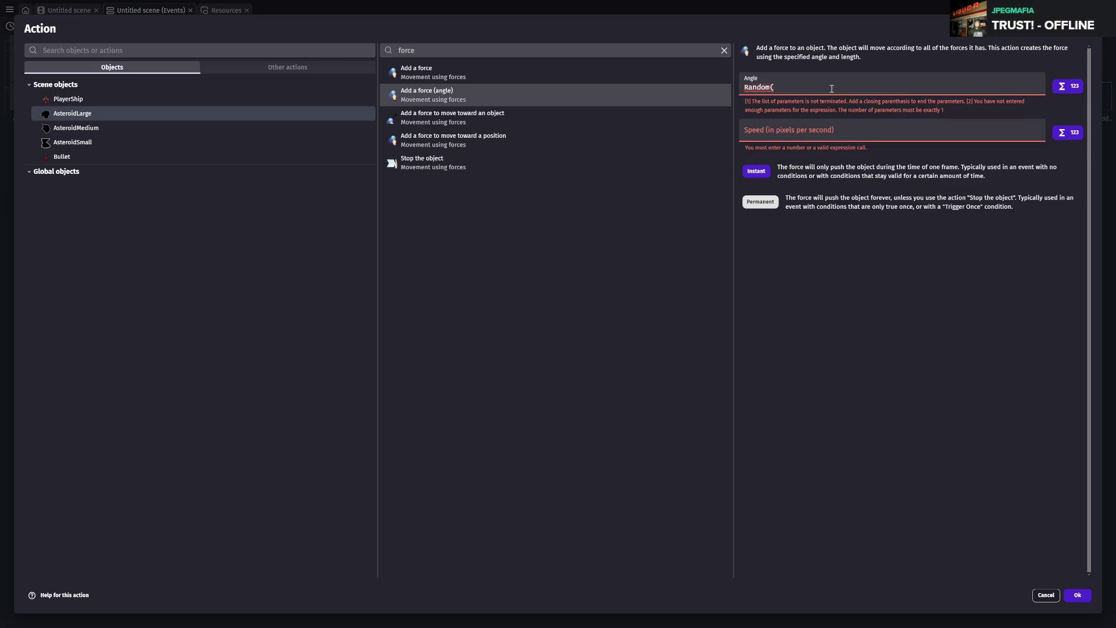
pyautogui.write('360)')
pyautogui.click(814, 109)
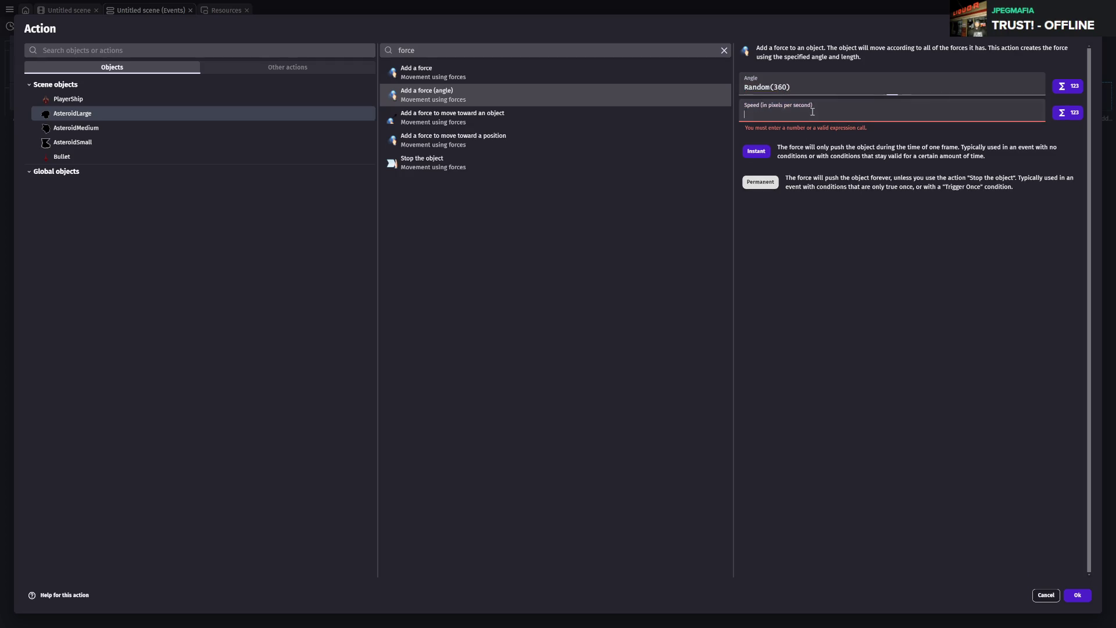
pyautogui.write('40')
pyautogui.click(761, 168)
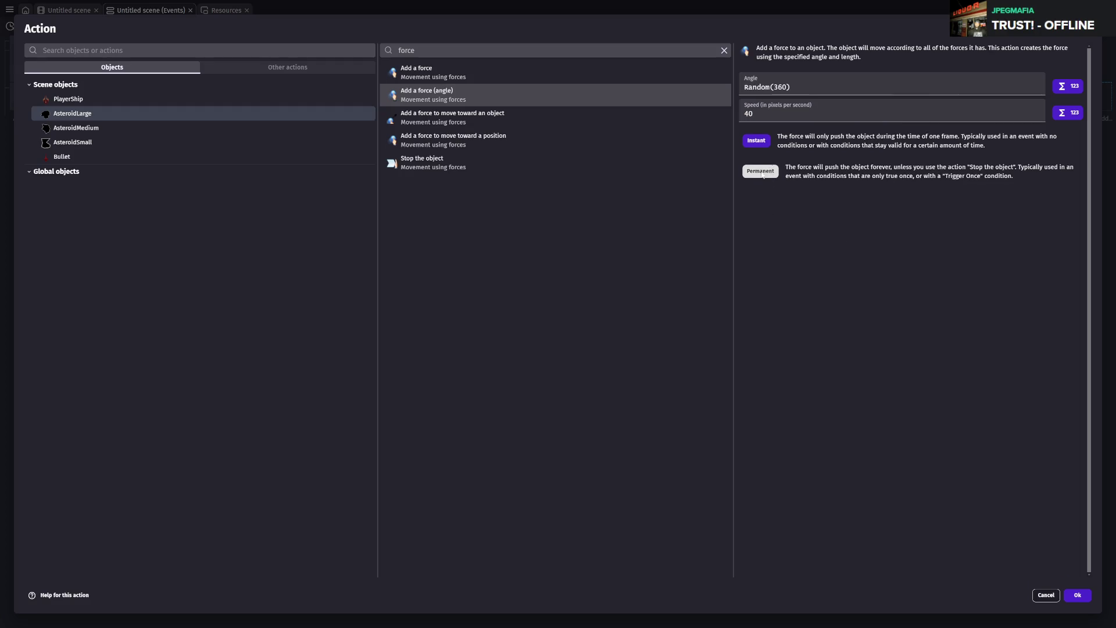
pyautogui.click(1072, 596)
pyautogui.hotkey('ctrl', 's')
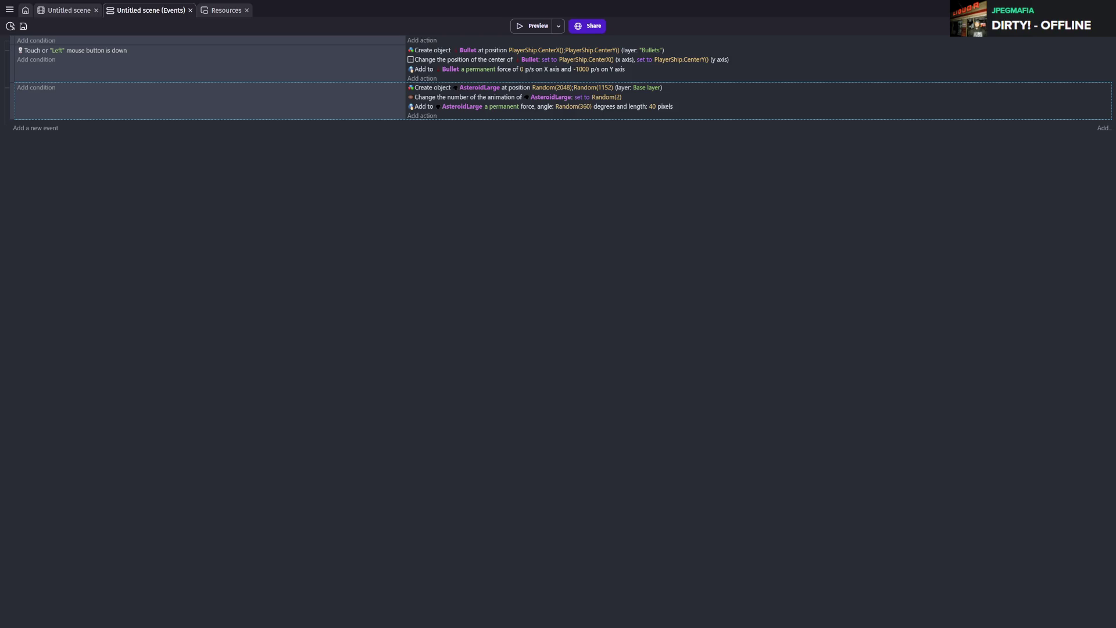
# - Run the game preview with F5 to watch the asteroids drift across the screen
pyautogui.press('F5')
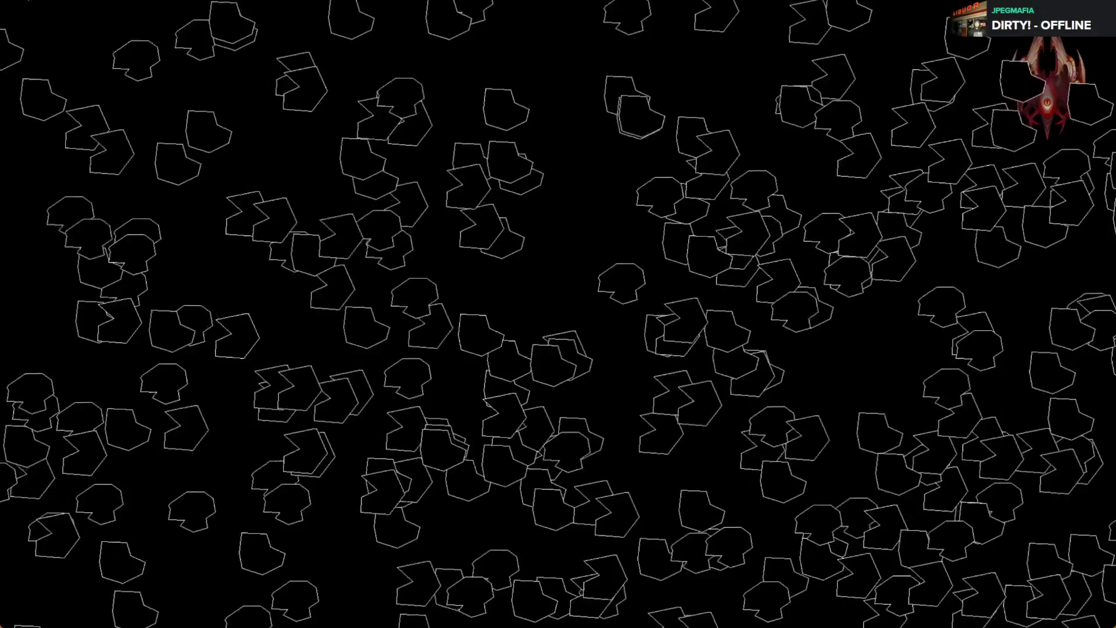
# - Close the running game preview window with Alt+F4
pyautogui.hotkey('alt', 'F4')
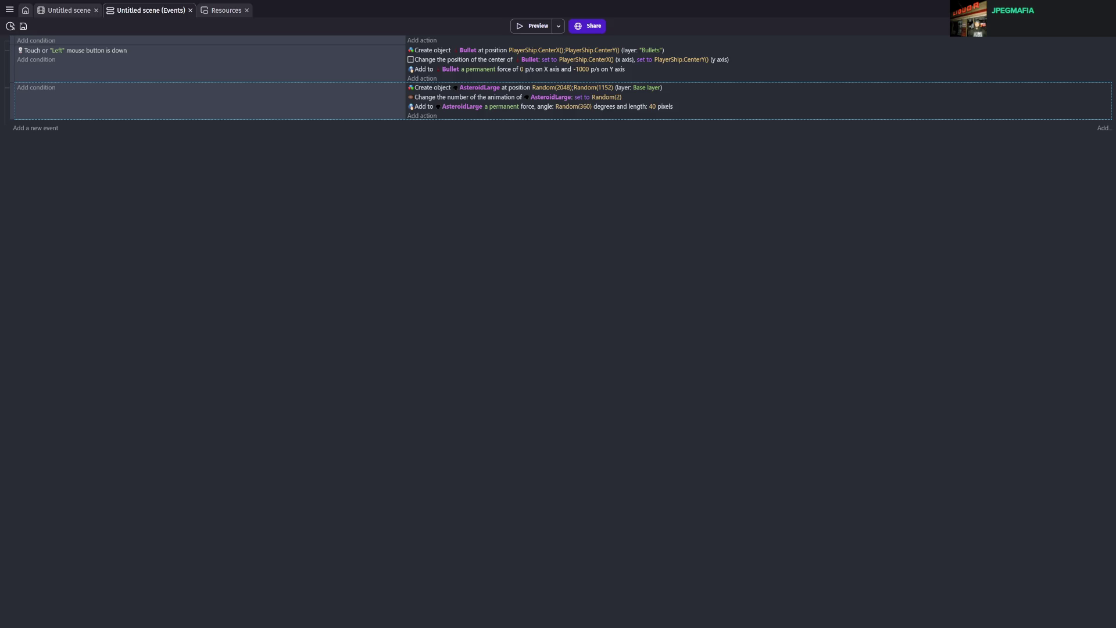
# - Give the empty top event the 'At the beginning of the scene' condition
pyautogui.click(36, 41)
pyautogui.write('beginn')
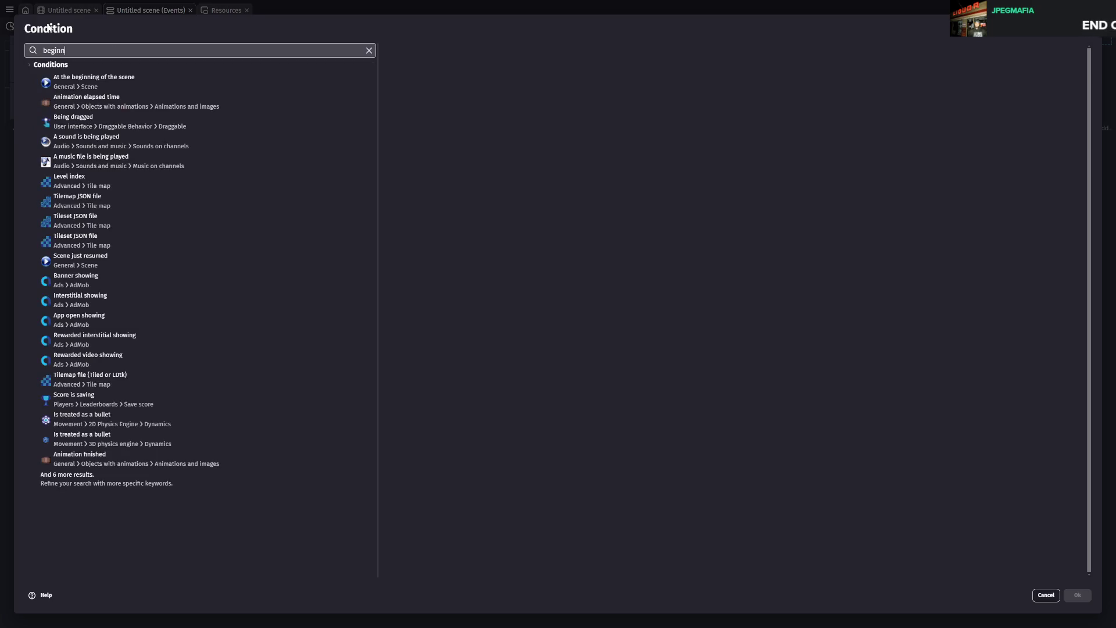
pyautogui.click(94, 82)
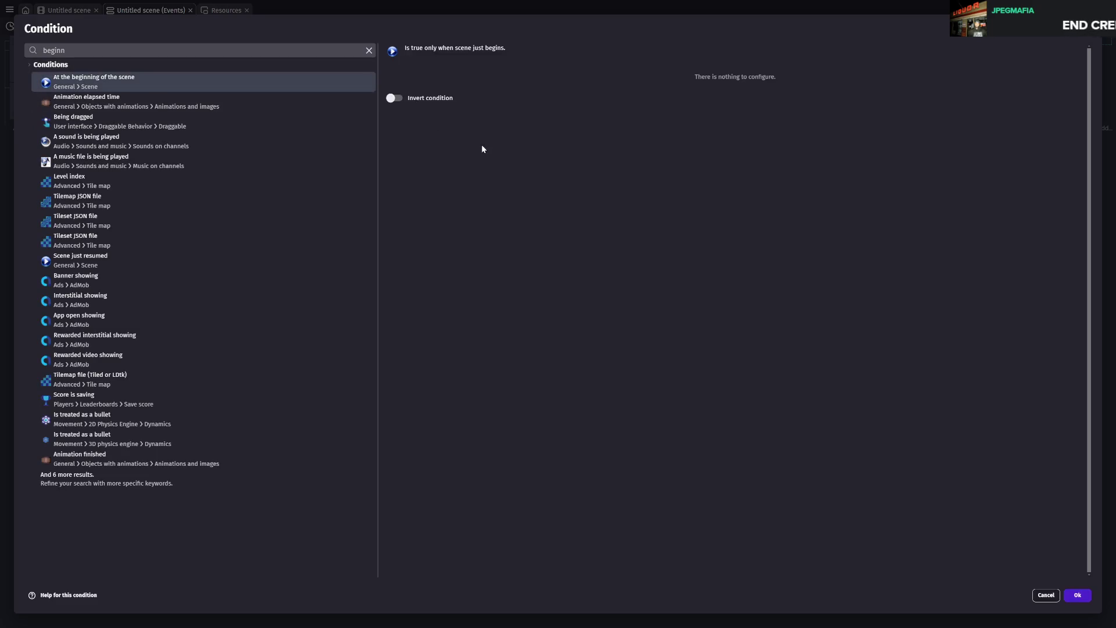
pyautogui.click(1077, 595)
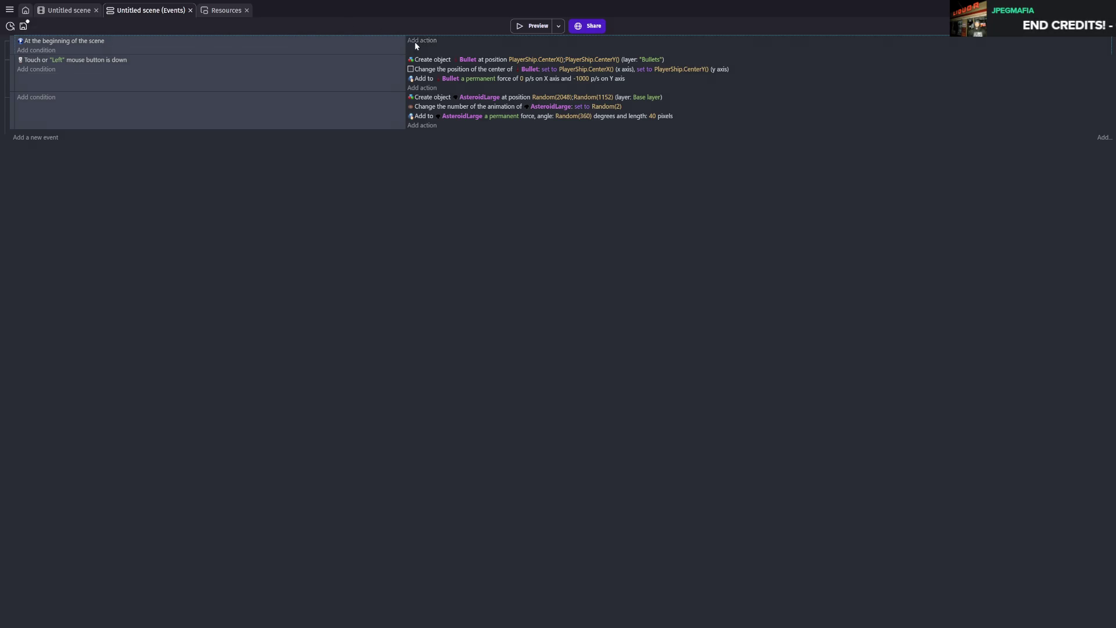
# - Start an AsteroidLarge action on the top event, then cancel it
pyautogui.click(415, 42)
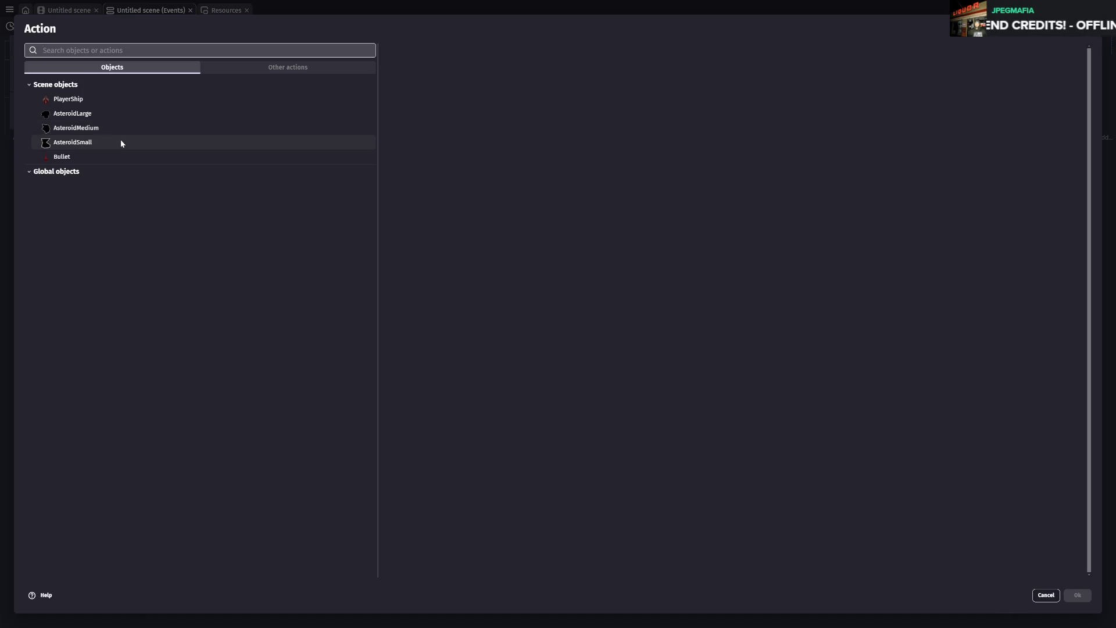
pyautogui.click(97, 116)
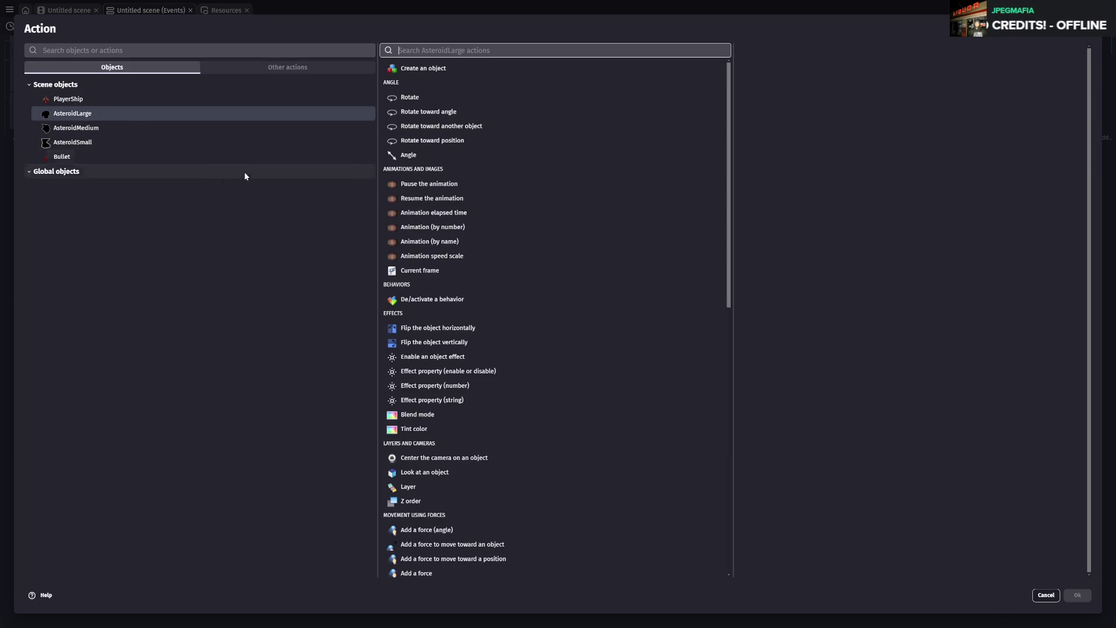
pyautogui.press('Escape')
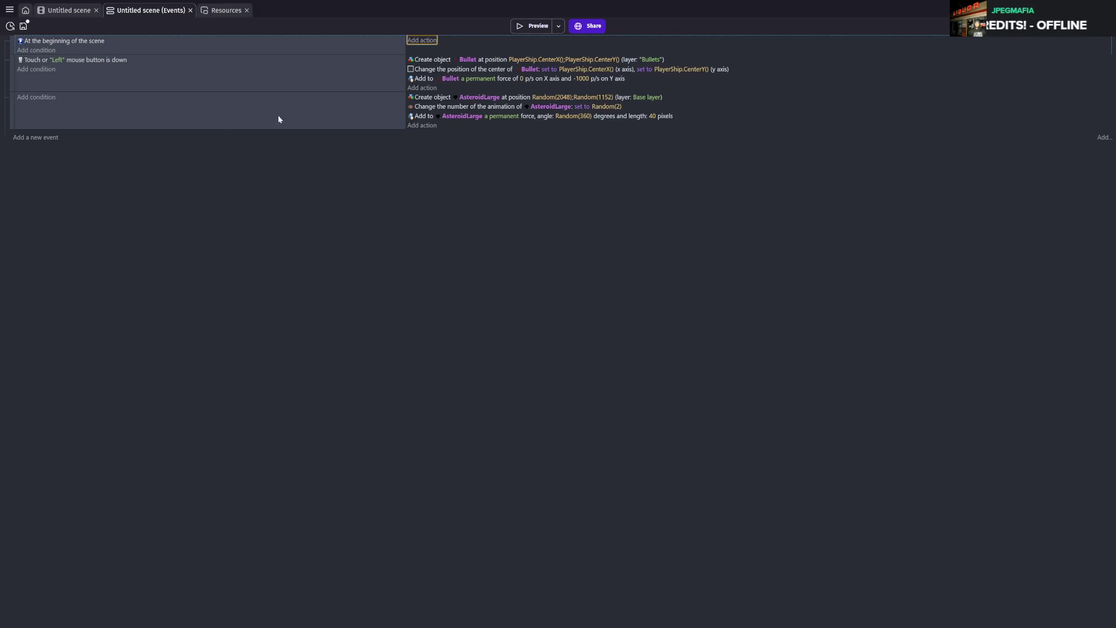
# - Add an AsteroidLarge action starting the "largeAsteroidTimer" object timer to the asteroid event, and save
pyautogui.click(423, 125)
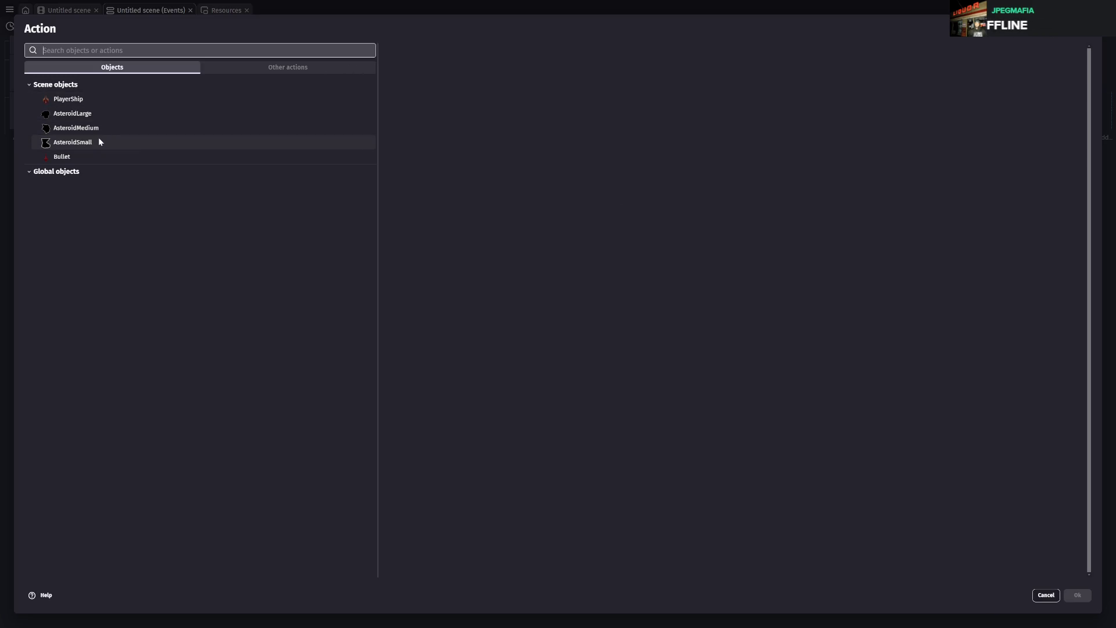
pyautogui.click(97, 115)
pyautogui.write('t')
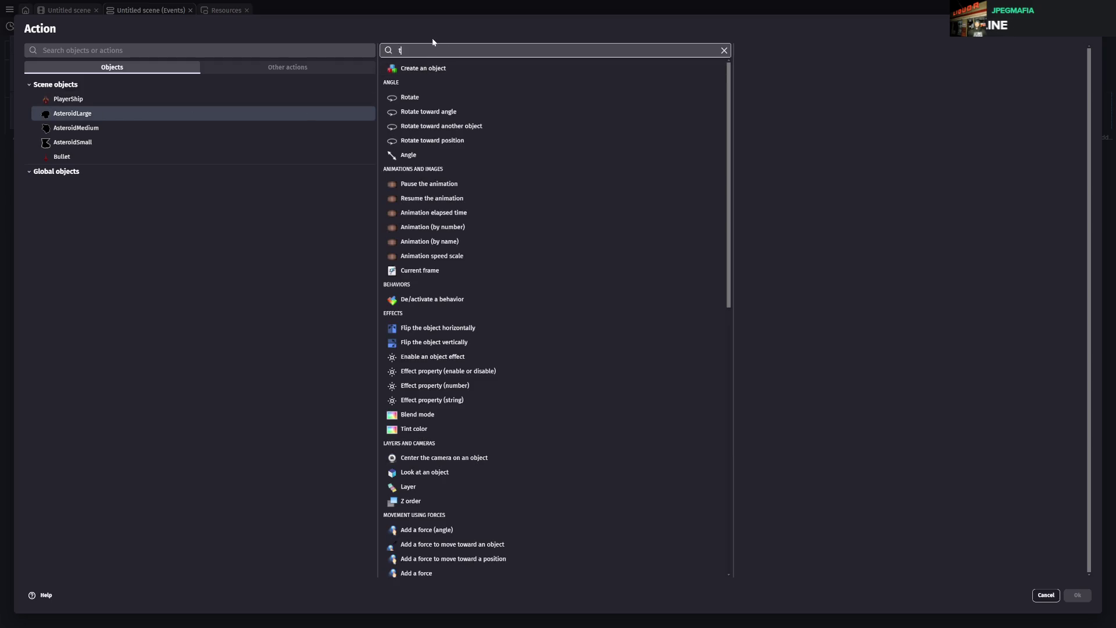
pyautogui.write('imer')
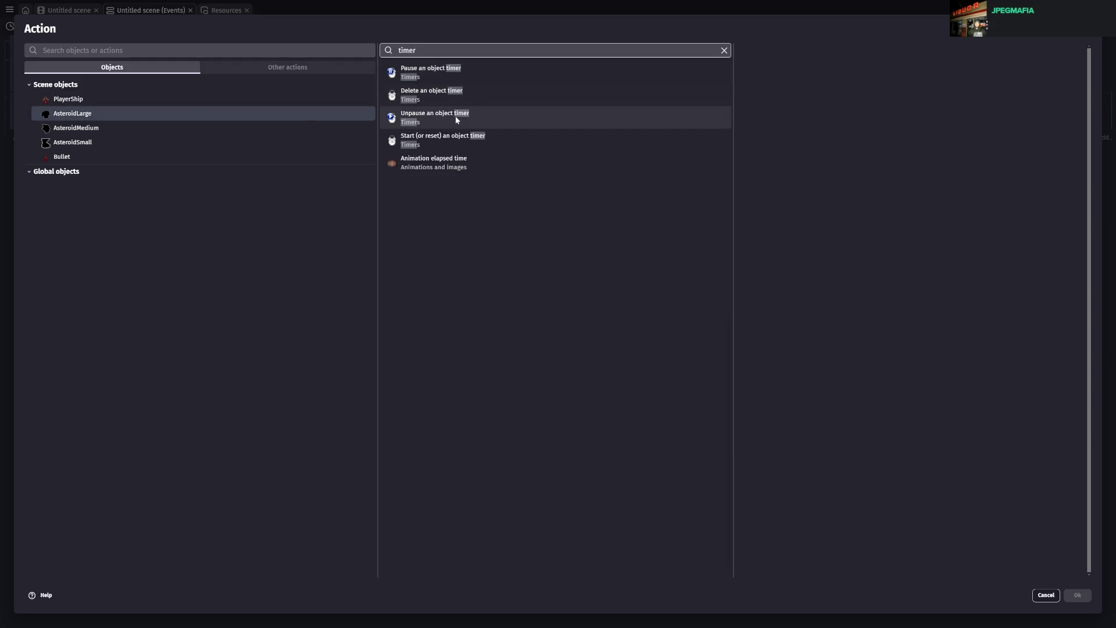
pyautogui.click(454, 143)
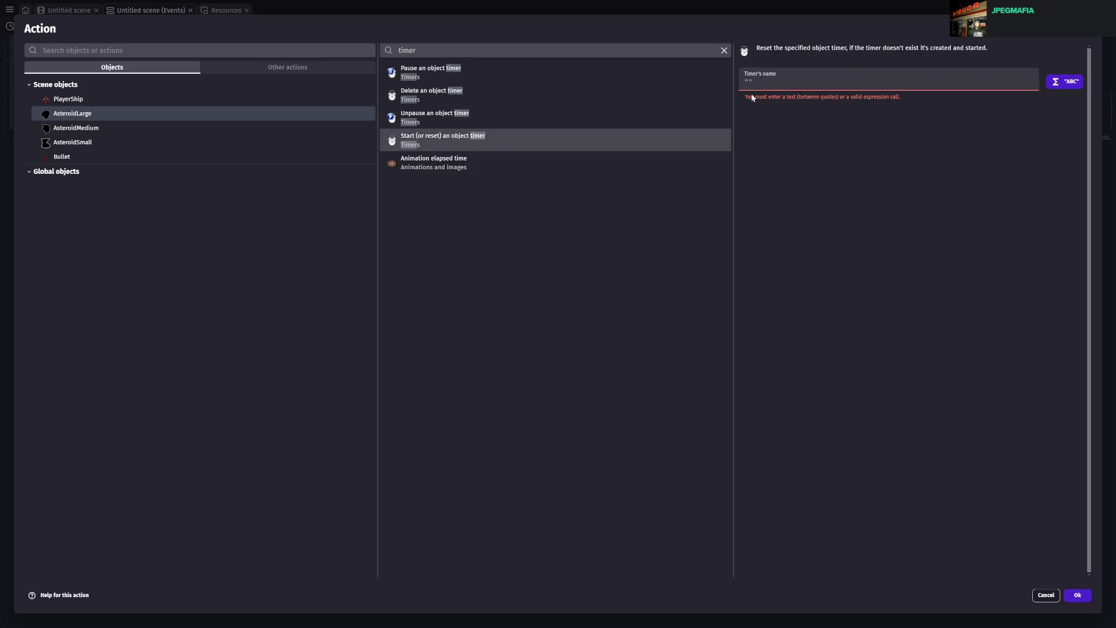
pyautogui.write('"')
pyautogui.write('lar')
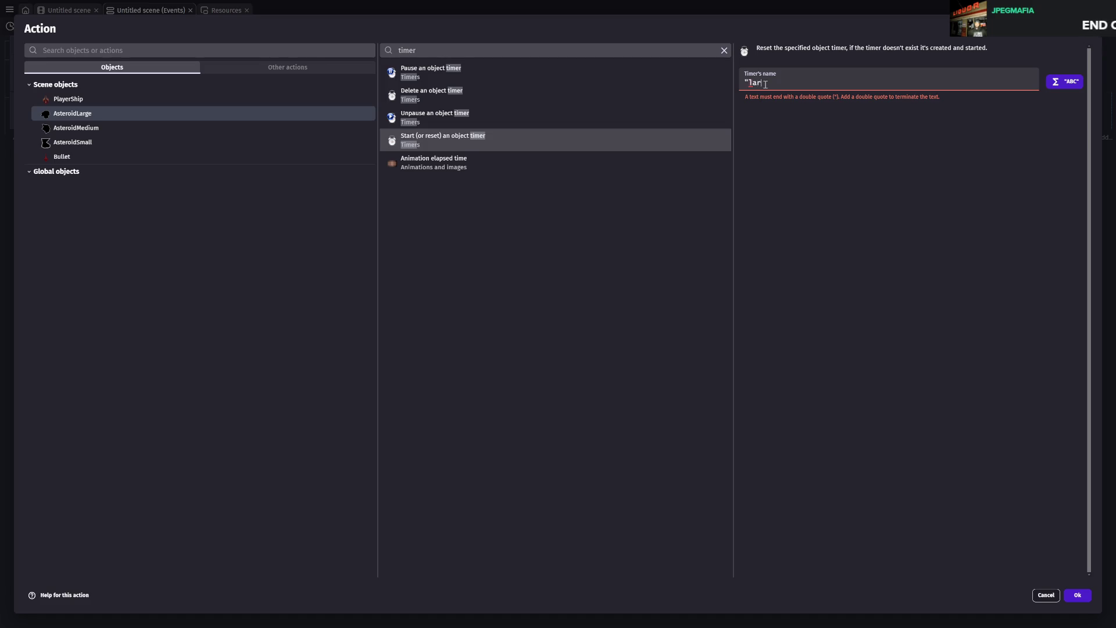
pyautogui.write('geAsteroidT')
pyautogui.write('ime')
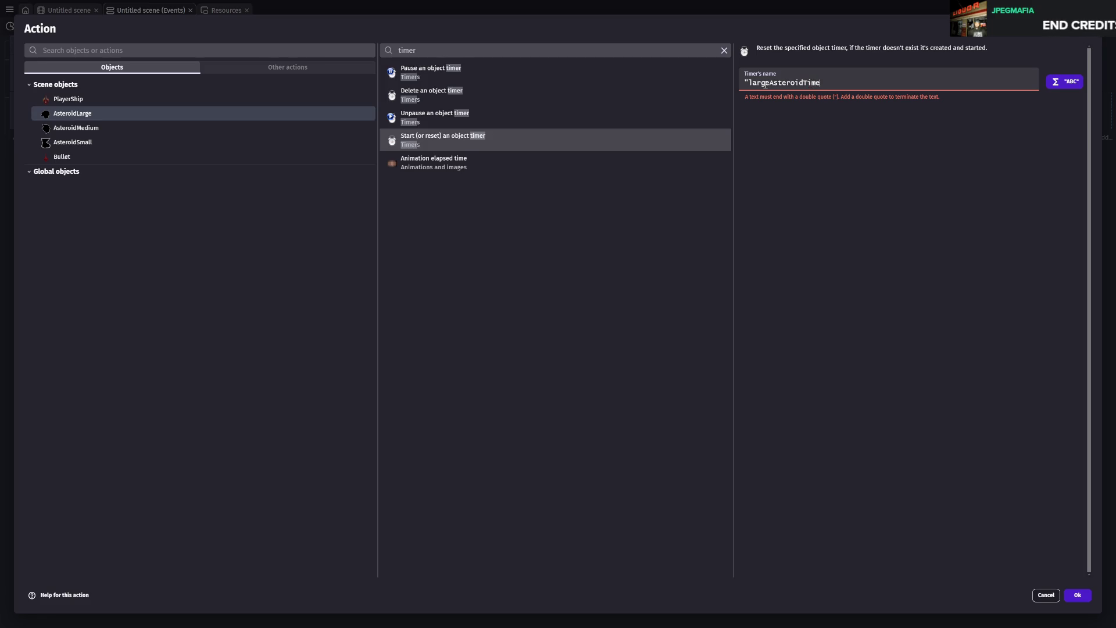
pyautogui.write('r"')
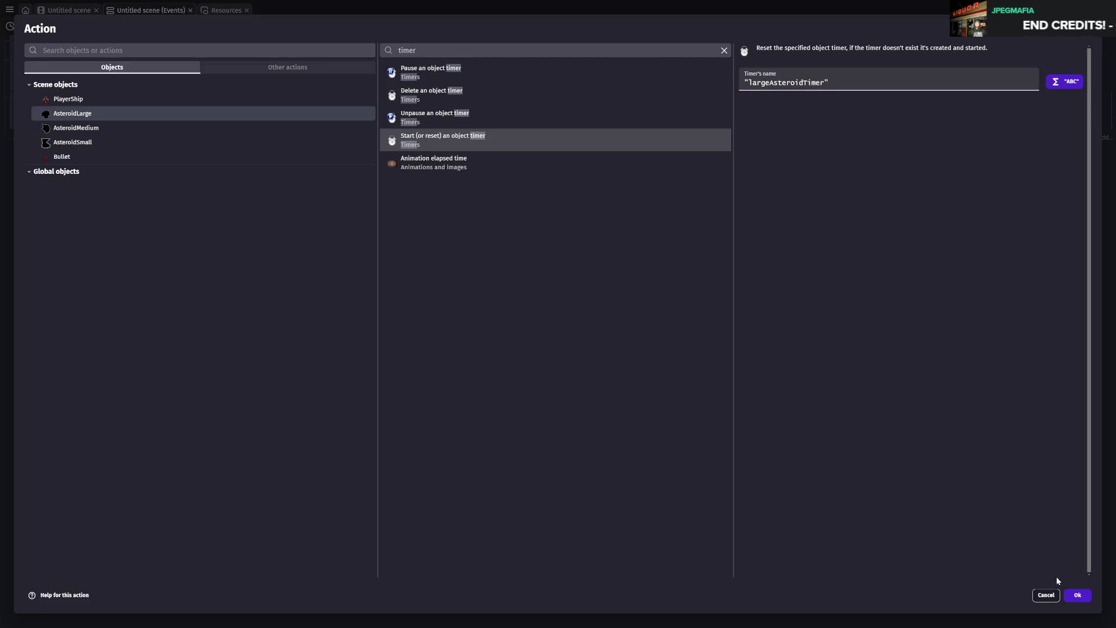
pyautogui.click(1085, 597)
pyautogui.hotkey('ctrl', 's')
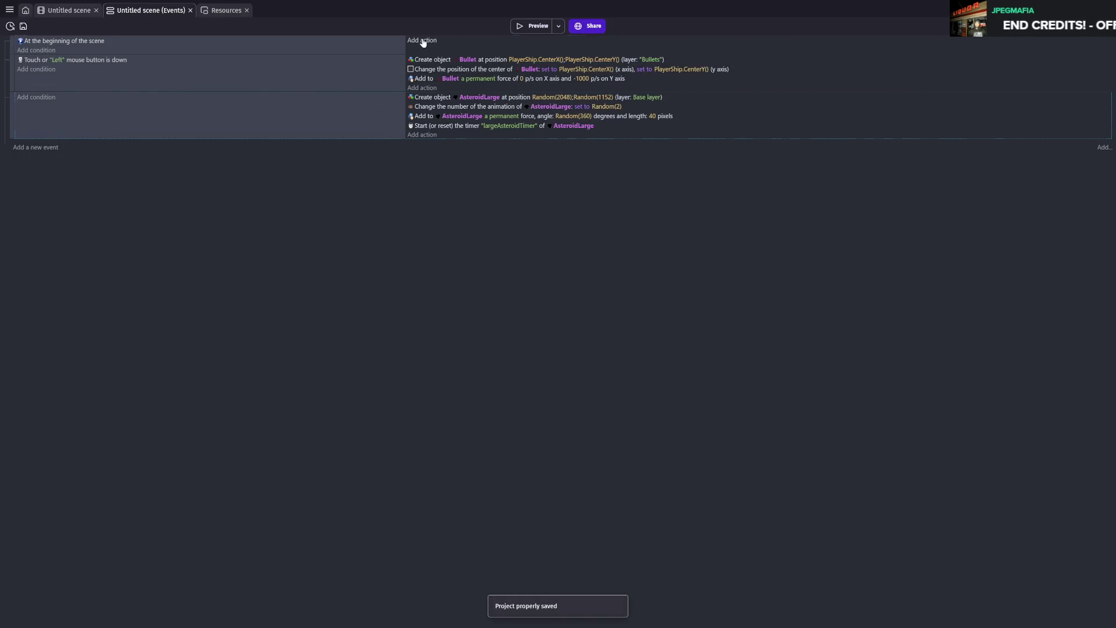
pyautogui.click(423, 40)
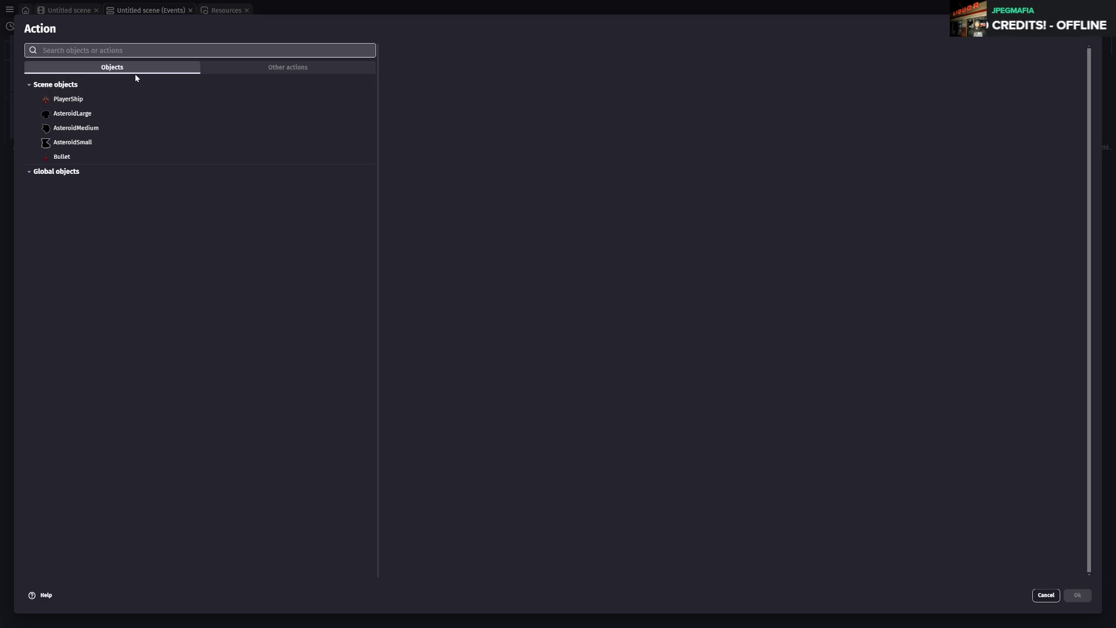
# - Add 'Start (or reset) an object timer' on AsteroidLarge with largeAsteroidTimer to the top event
pyautogui.press('Escape')
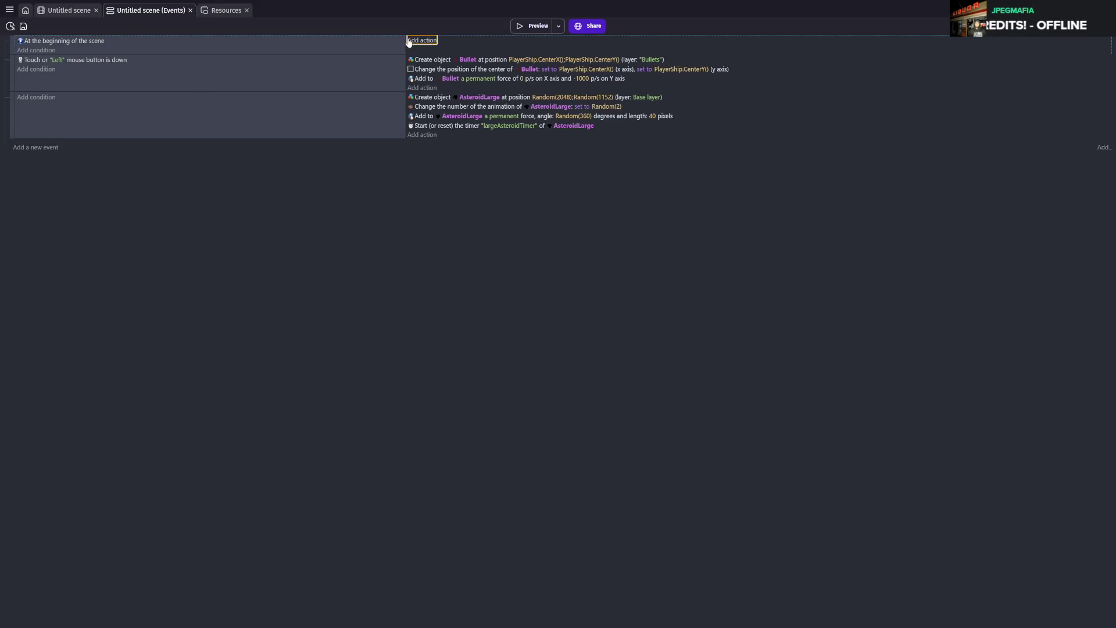
pyautogui.click(408, 42)
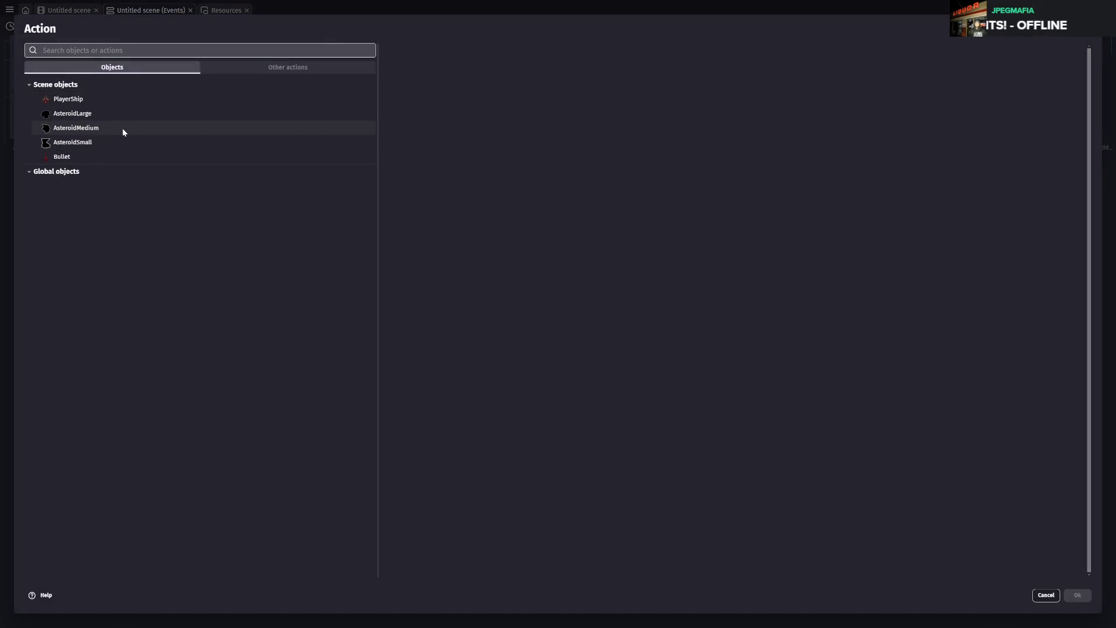
pyautogui.click(123, 114)
pyautogui.click(449, 51)
pyautogui.write('star')
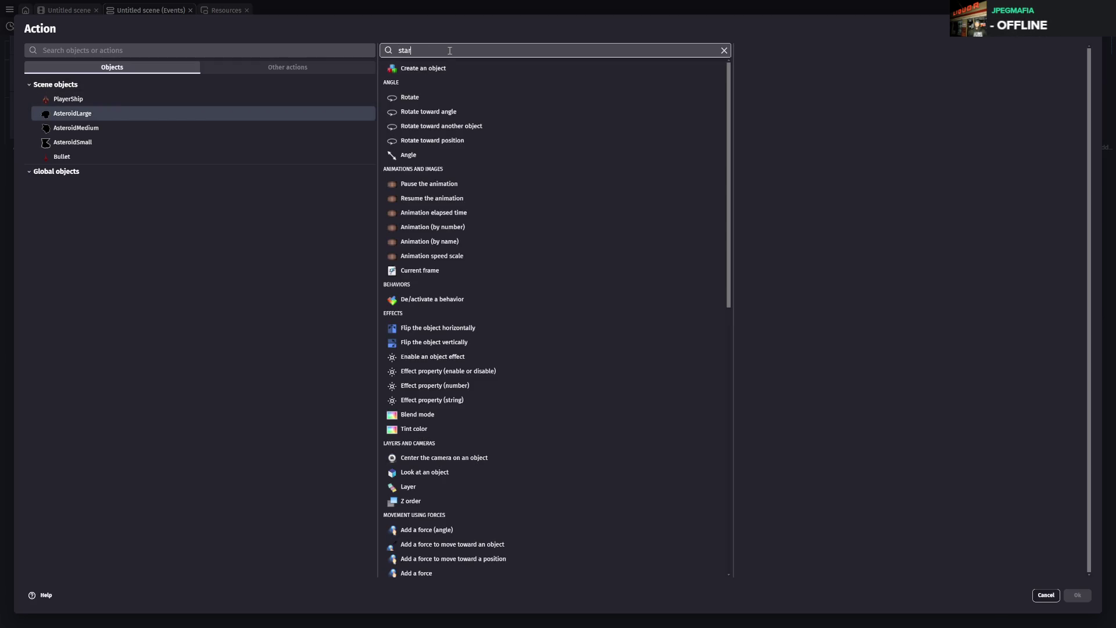
pyautogui.write('t')
pyautogui.click(699, 67)
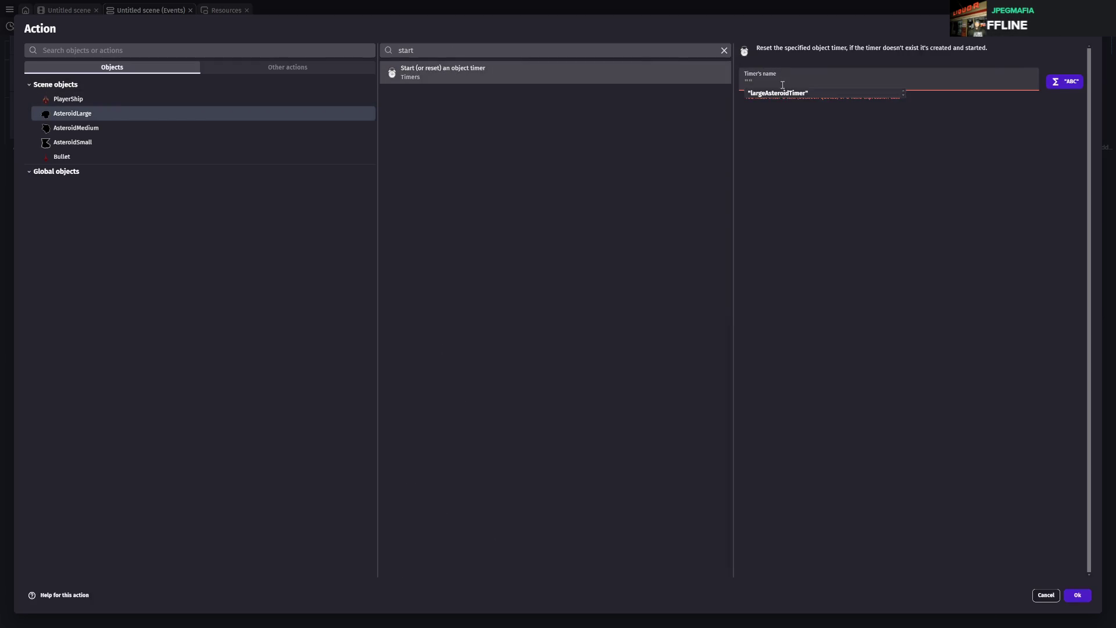
pyautogui.click(782, 93)
pyautogui.click(1077, 595)
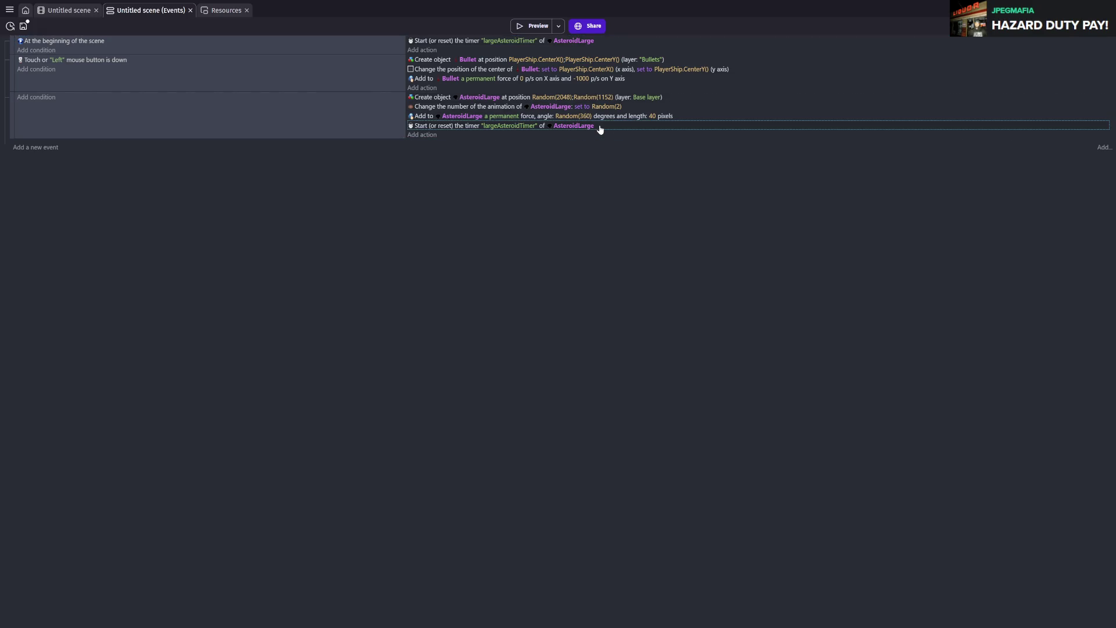
# - Delete the largeAsteroidTimer restart action from the AsteroidLarge spawn event
pyautogui.press('Delete')
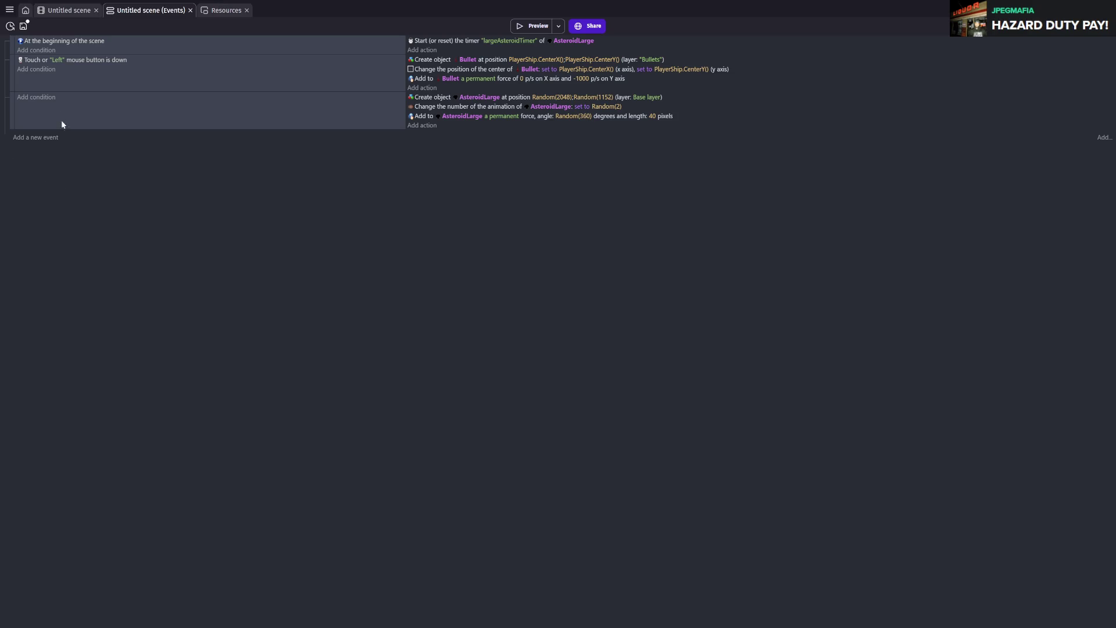
# - Add a 'Value of an object timer' condition to the asteroid-spawning event
pyautogui.click(47, 98)
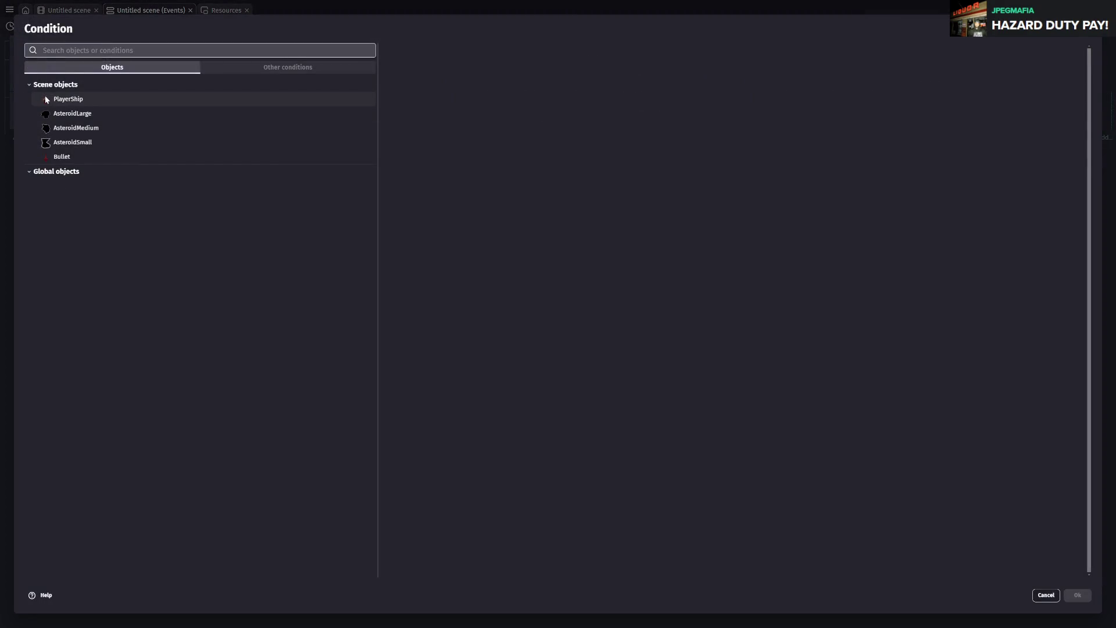
pyautogui.write('timer')
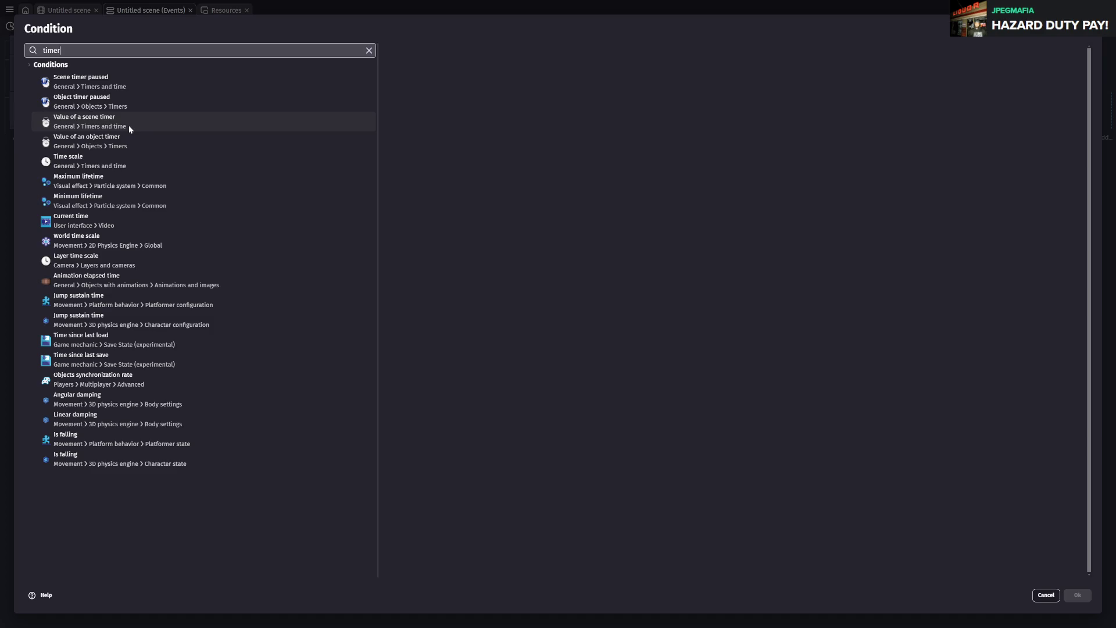
pyautogui.press('BackSpace')
pyautogui.press('BackSpace')
pyautogui.press('BackSpace')
pyautogui.write('ob')
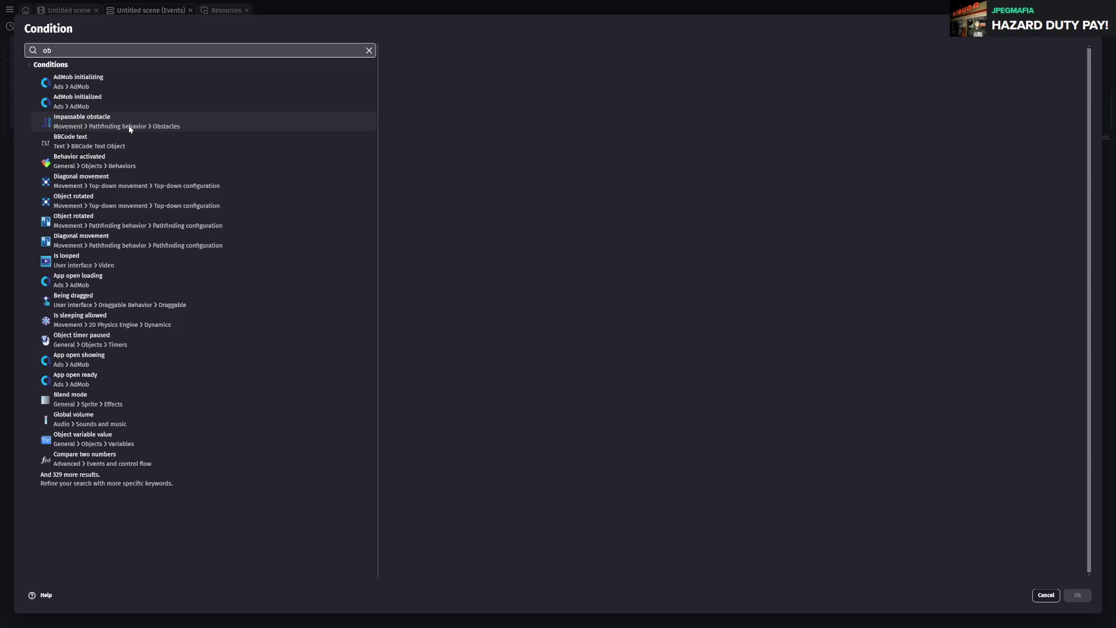
pyautogui.write('ject timer')
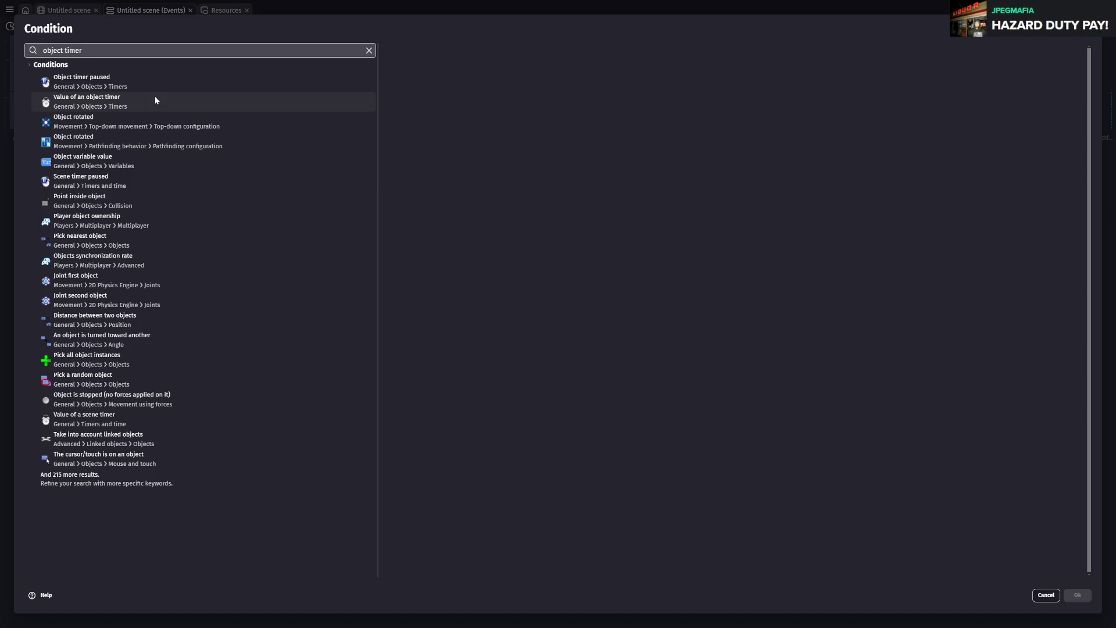
pyautogui.click(156, 99)
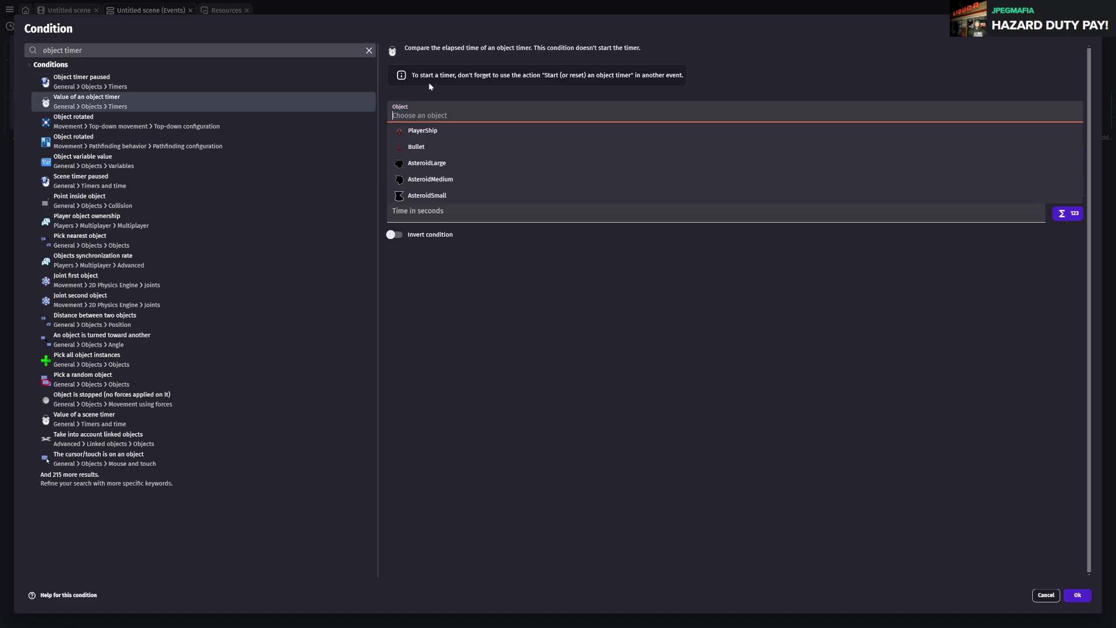
# - Set the condition to AsteroidLarge's "largeAsteroidTimer" greater than 1 second, and save
pyautogui.click(454, 163)
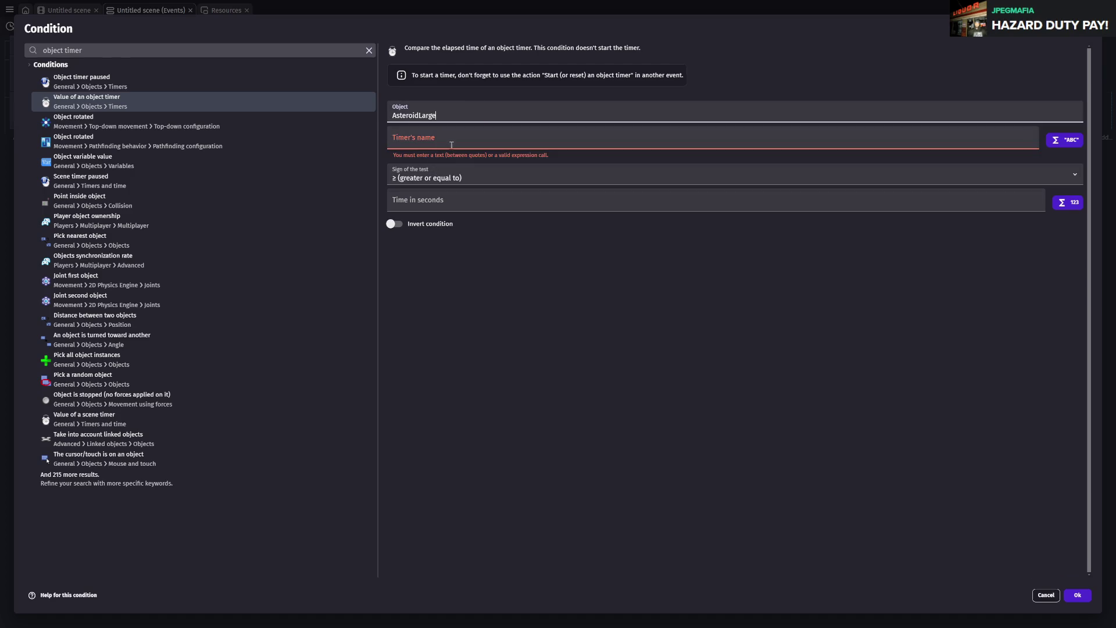
pyautogui.write('"large')
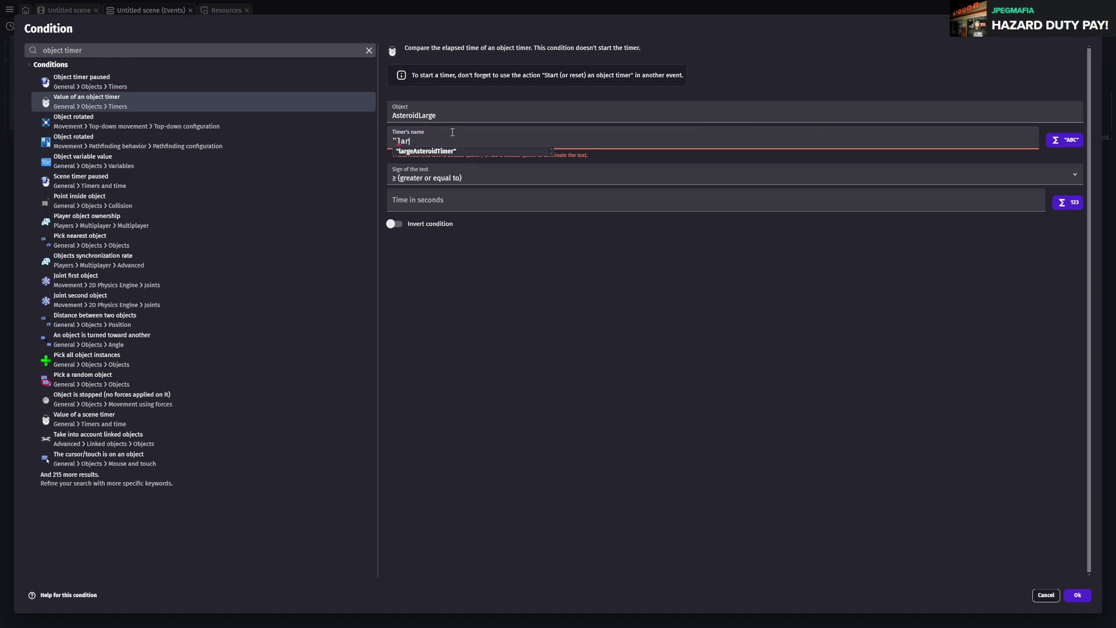
pyautogui.click(462, 151)
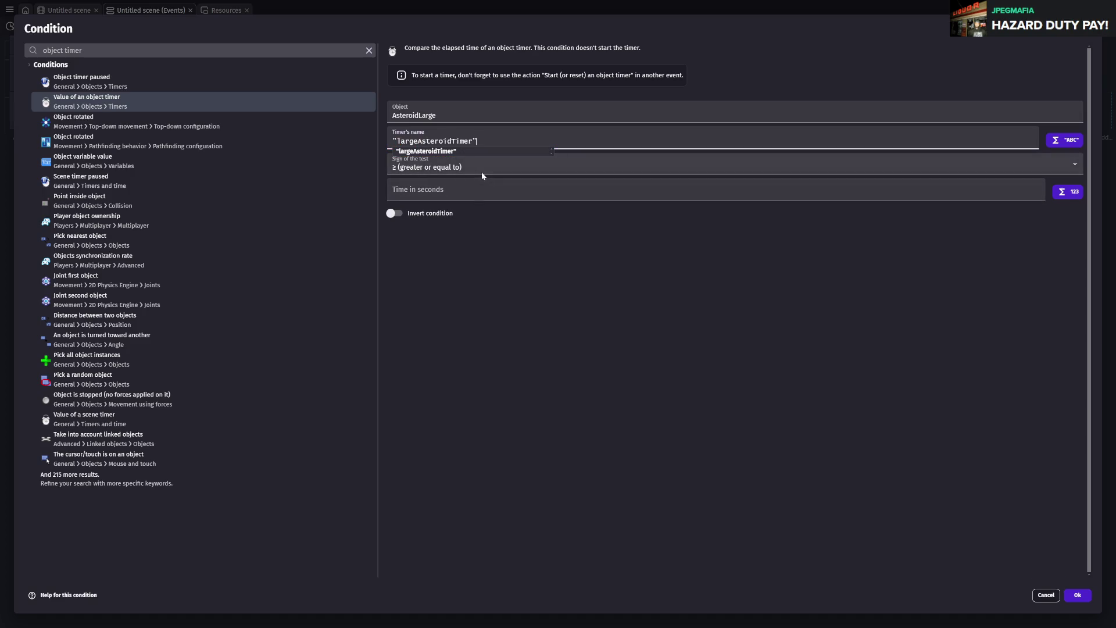
pyautogui.press('Tab')
pyautogui.press('>')
pyautogui.press('Tab')
pyautogui.write('1')
pyautogui.click(1078, 597)
pyautogui.hotkey('ctrl', 's')
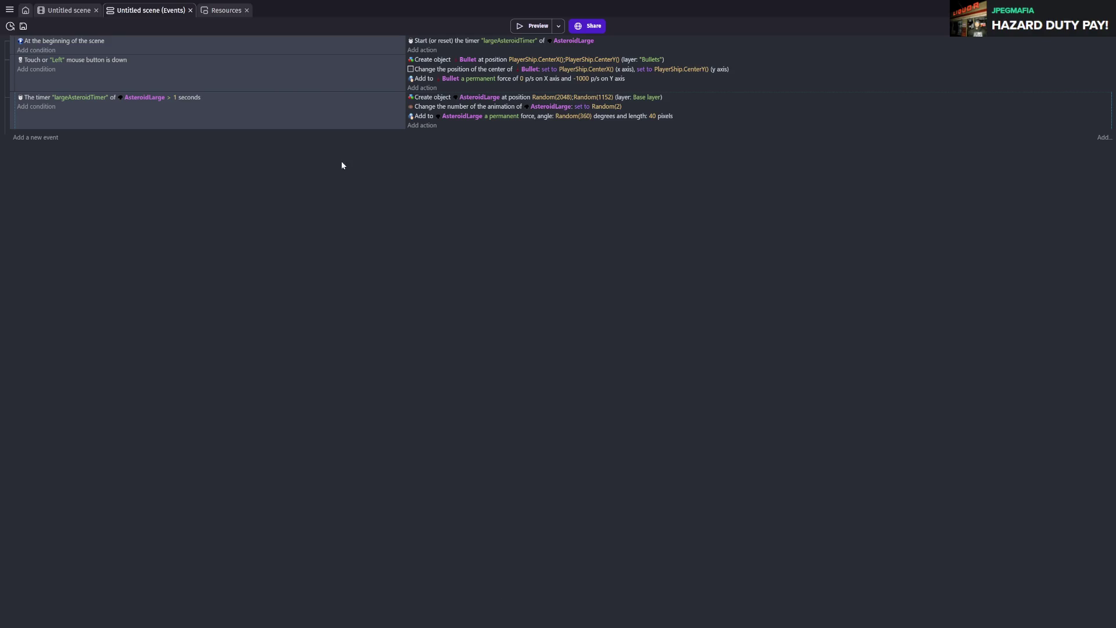
# - Add the scene timer condition "firerate" < 0.25 seconds to the bullet-firing event, and save
pyautogui.click(30, 70)
pyautogui.click(74, 158)
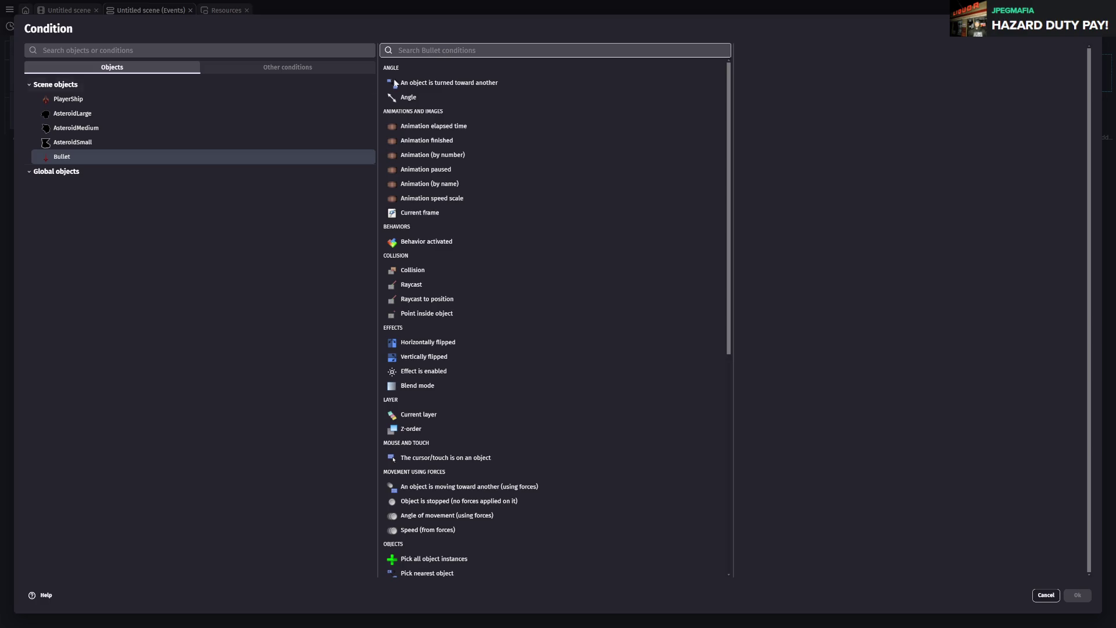
pyautogui.click(134, 50)
pyautogui.write('timer')
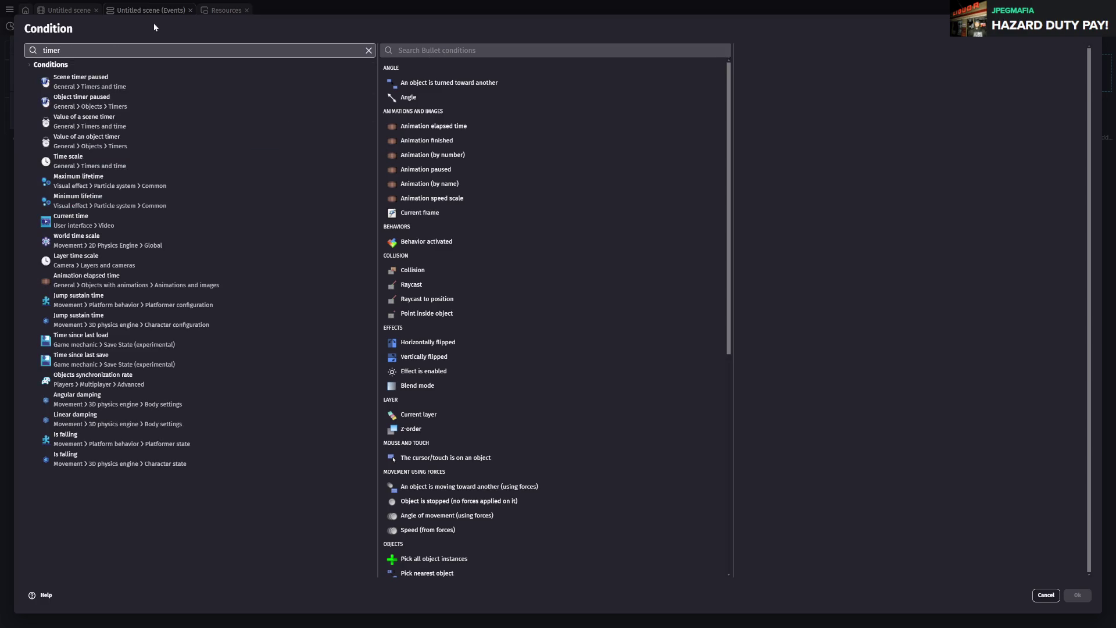
pyautogui.click(161, 127)
pyautogui.write('"')
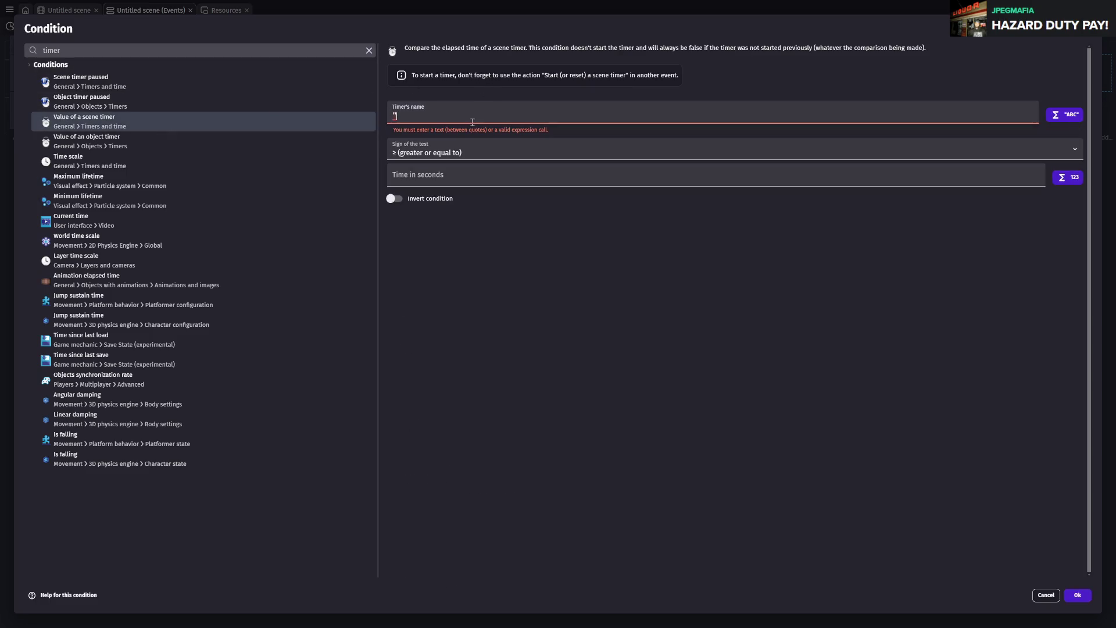
pyautogui.write('firerate"')
pyautogui.press('Tab')
pyautogui.press('Up')
pyautogui.press('Up')
pyautogui.press('Up')
pyautogui.click(420, 159)
pyautogui.write('0.25')
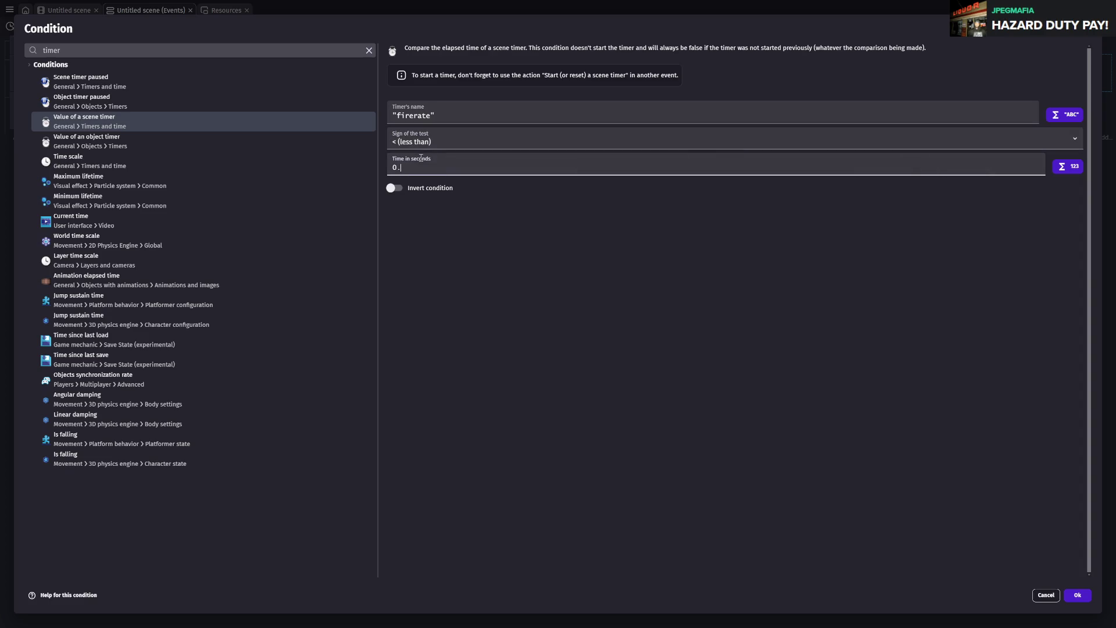
pyautogui.click(1067, 597)
pyautogui.hotkey('ctrl', 's')
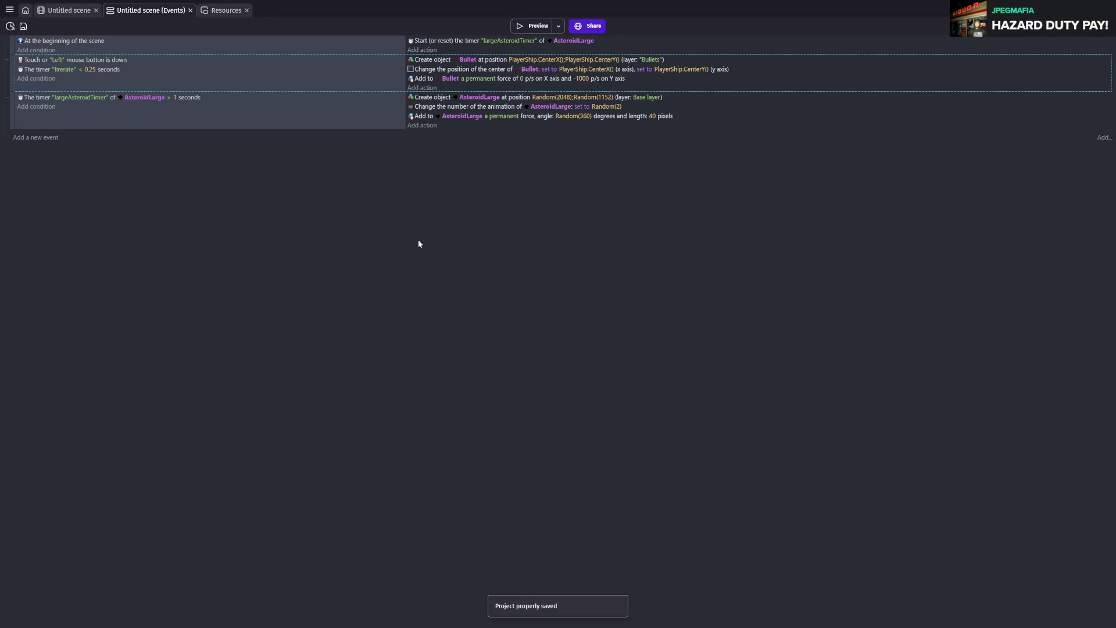
# - Add a restart of Bullet's "firerate" timer to the firing event, and save
pyautogui.click(531, 26)
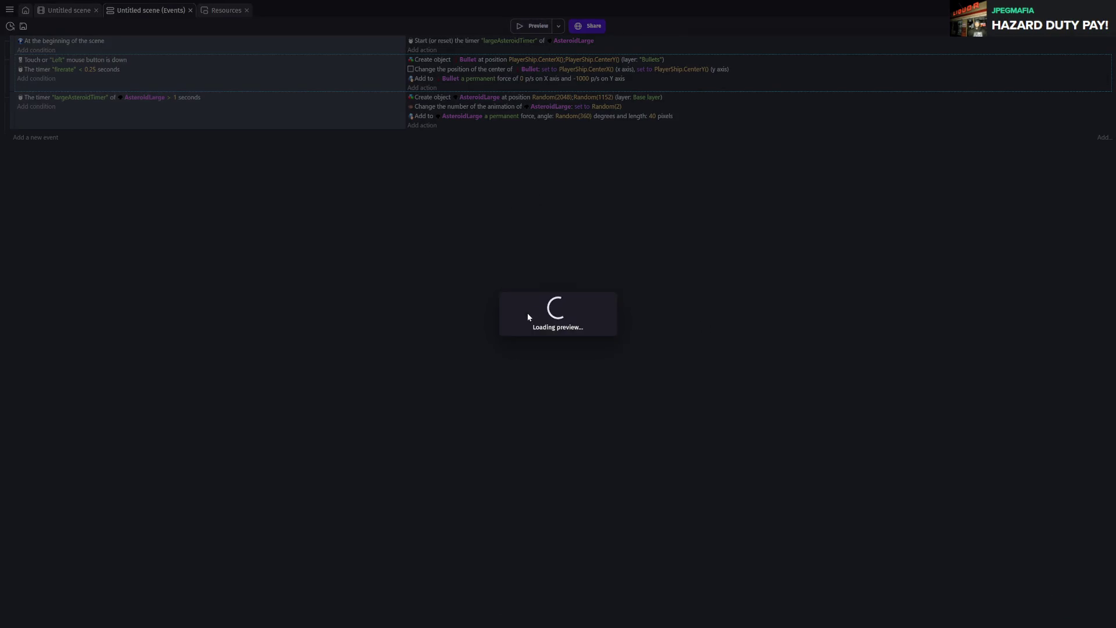
pyautogui.write('"firerate')
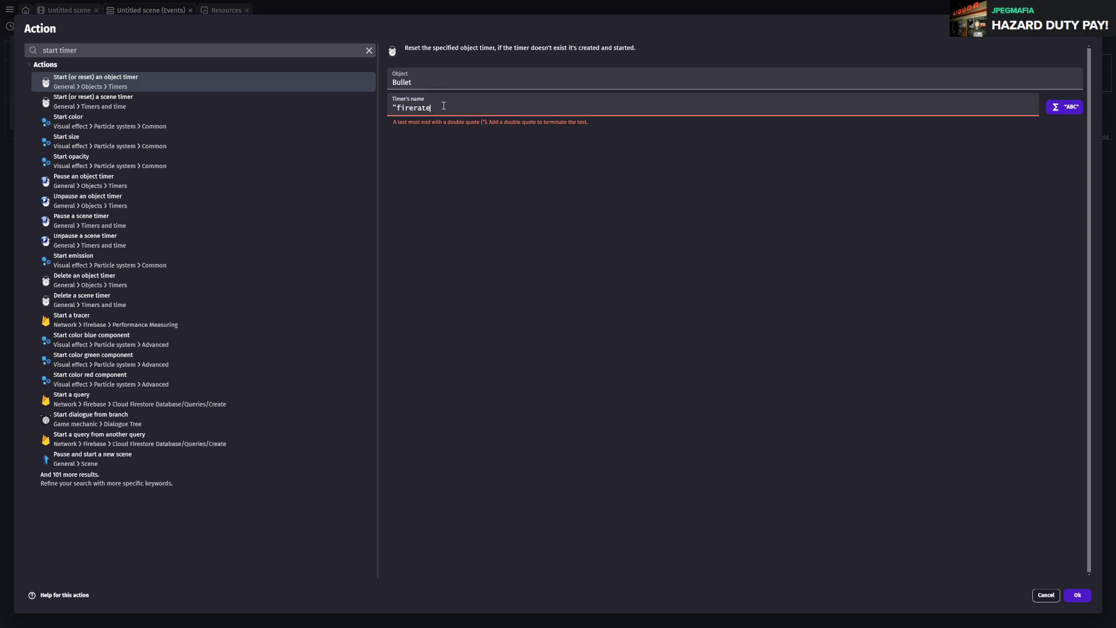
pyautogui.write('"')
pyautogui.click(1076, 595)
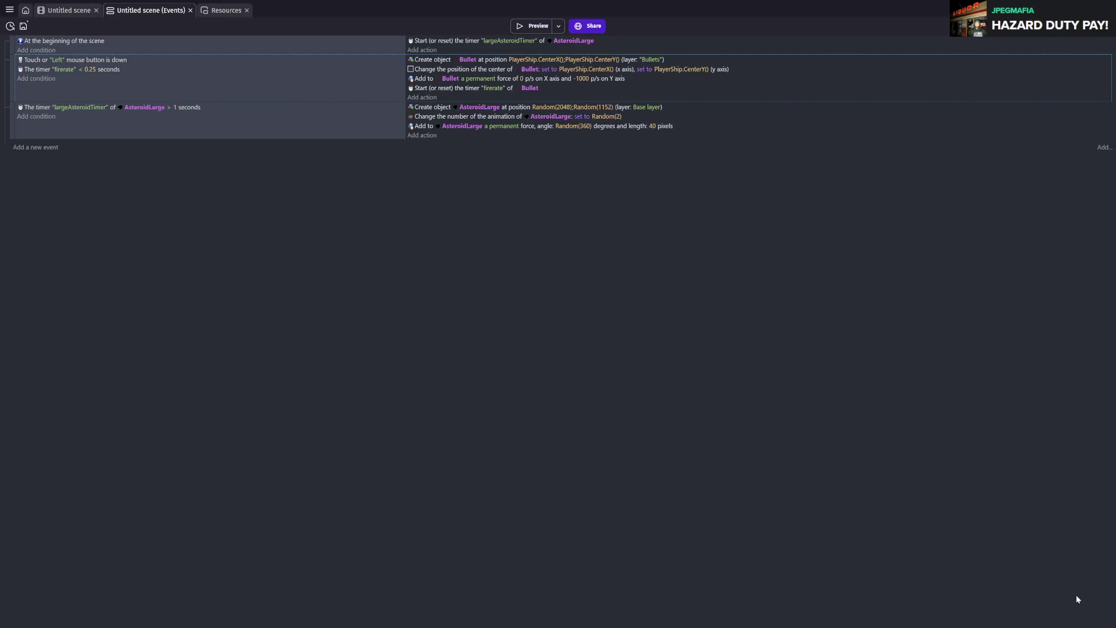
pyautogui.hotkey('ctrl', 's')
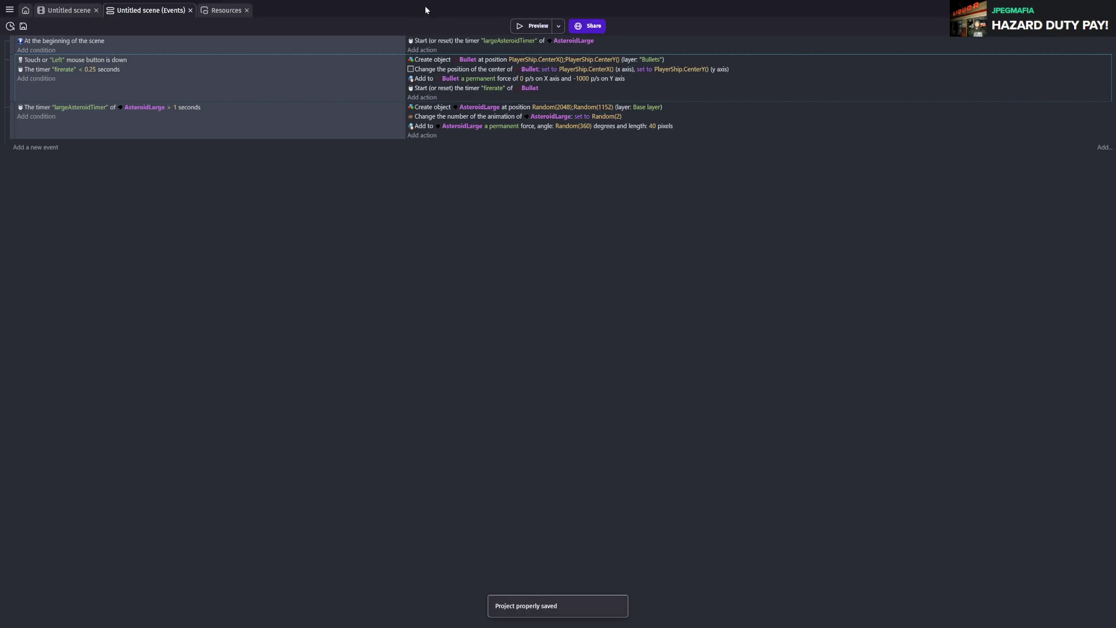
# - Add 'Start (or reset) an object timer' for Bullet "firerate" to the scene-start event
pyautogui.click(426, 50)
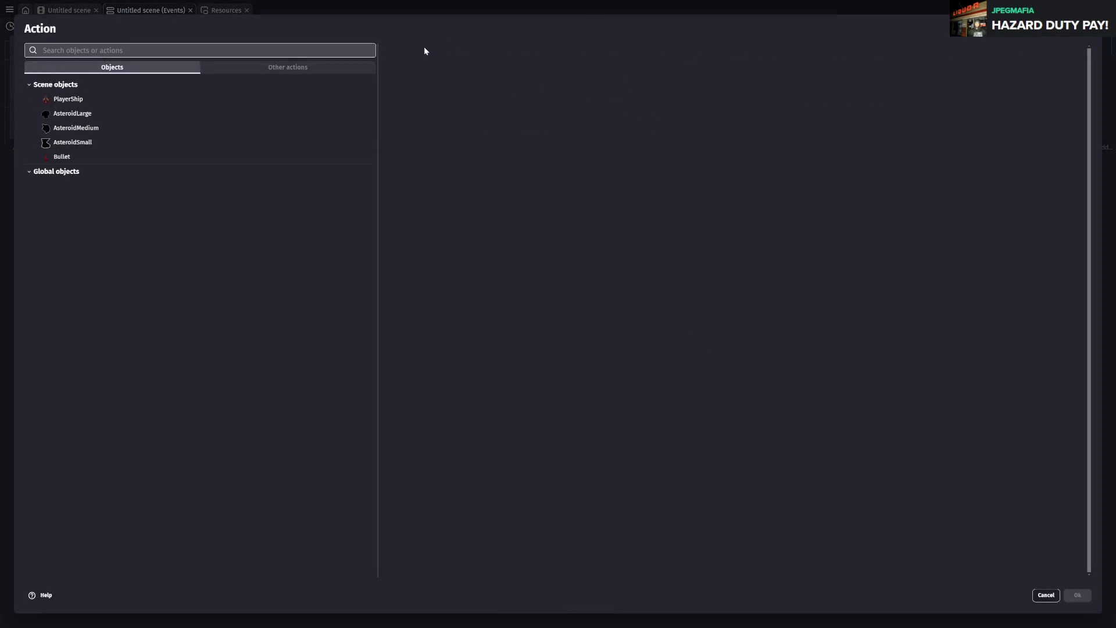
pyautogui.write('start')
pyautogui.write(' timer')
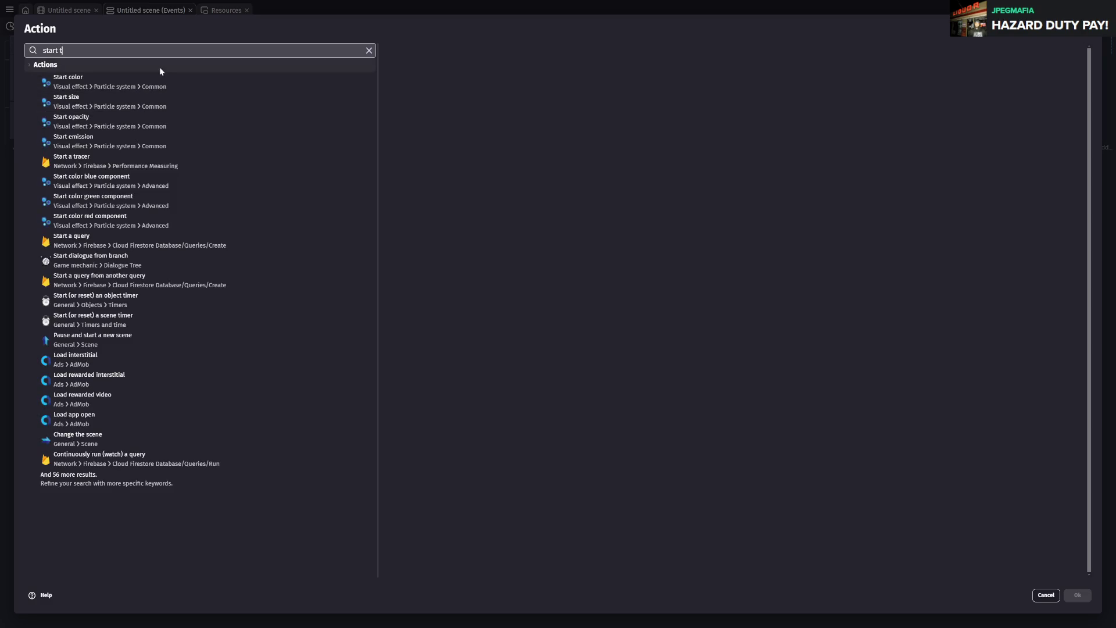
pyautogui.click(151, 82)
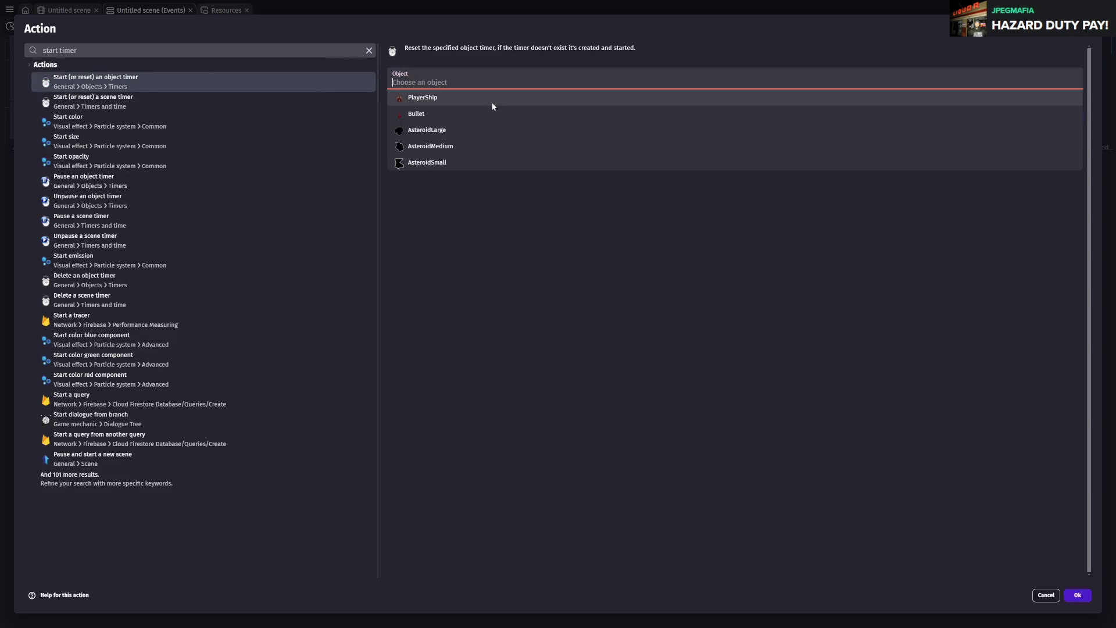
pyautogui.click(439, 114)
pyautogui.write('"')
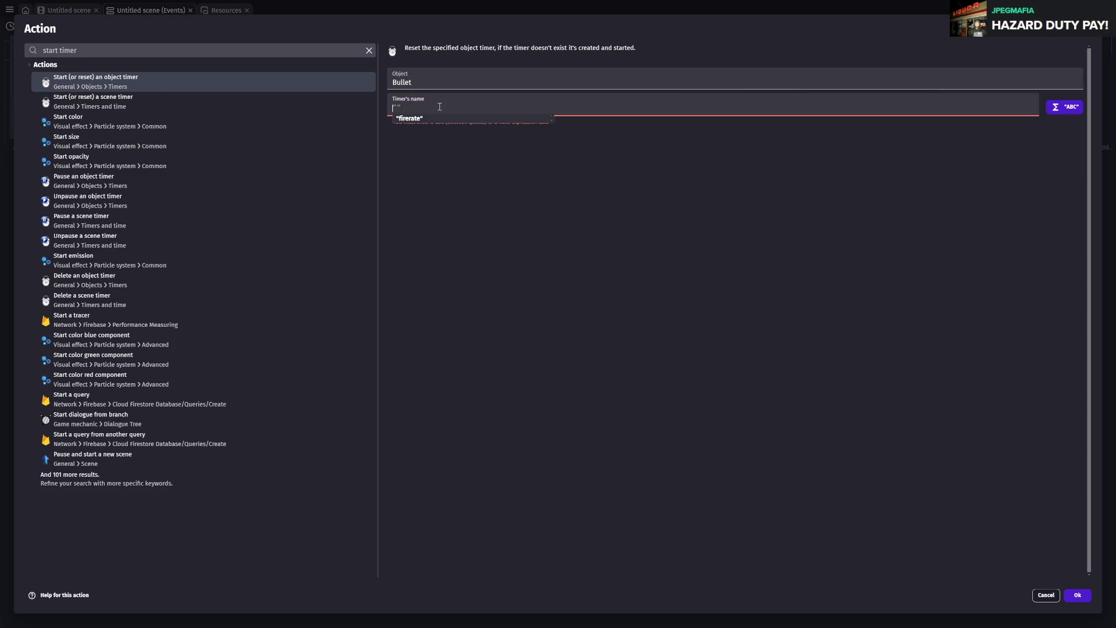
pyautogui.write('firerate"')
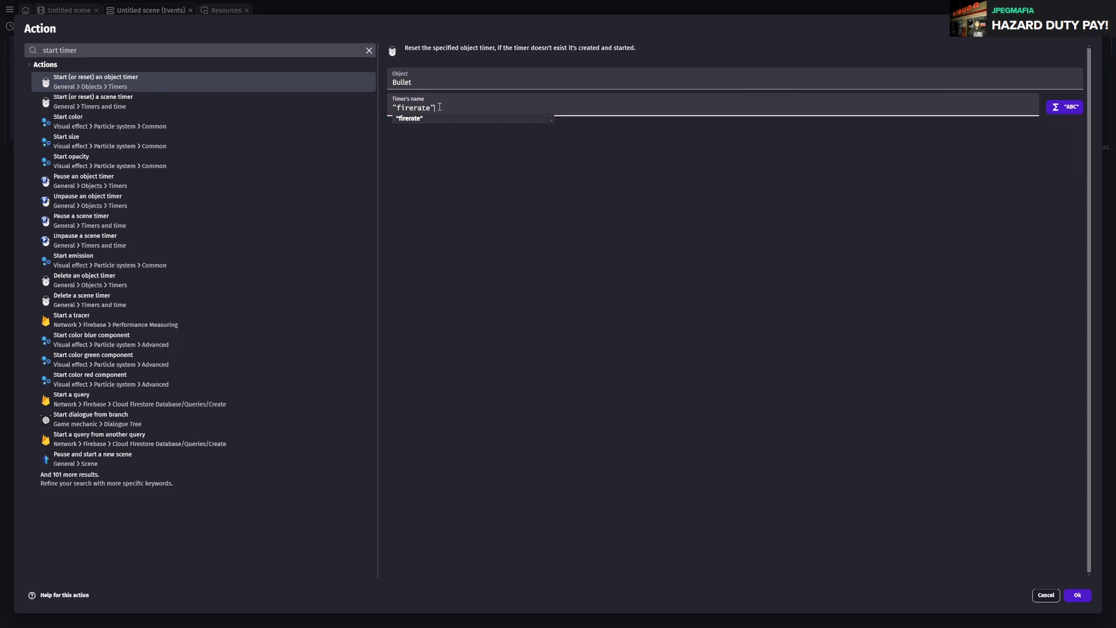
pyautogui.click(520, 156)
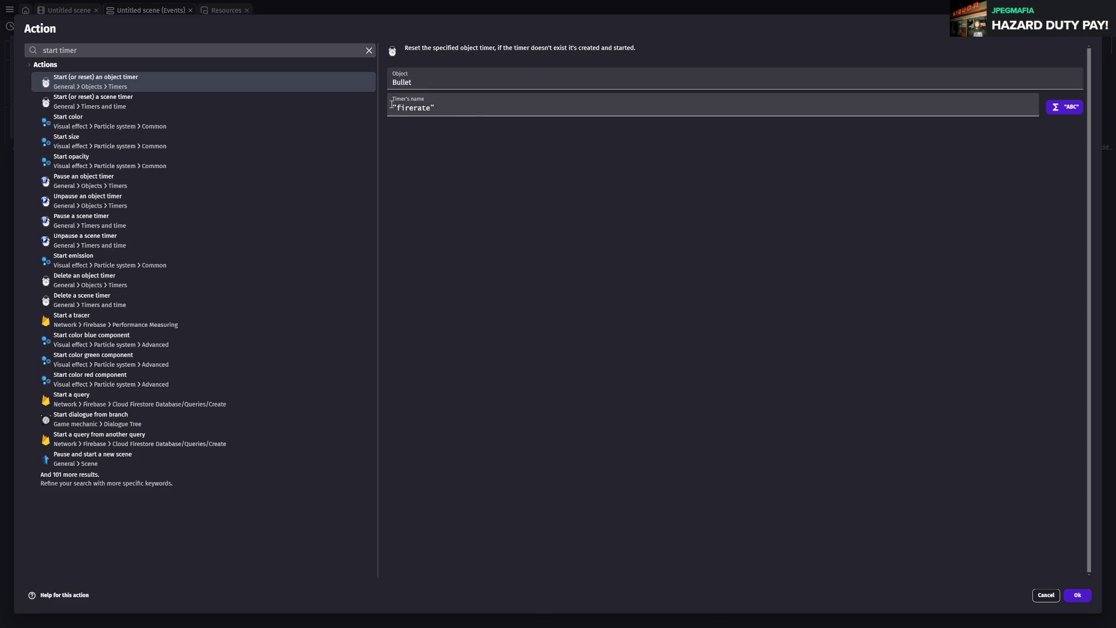
pyautogui.click(1077, 596)
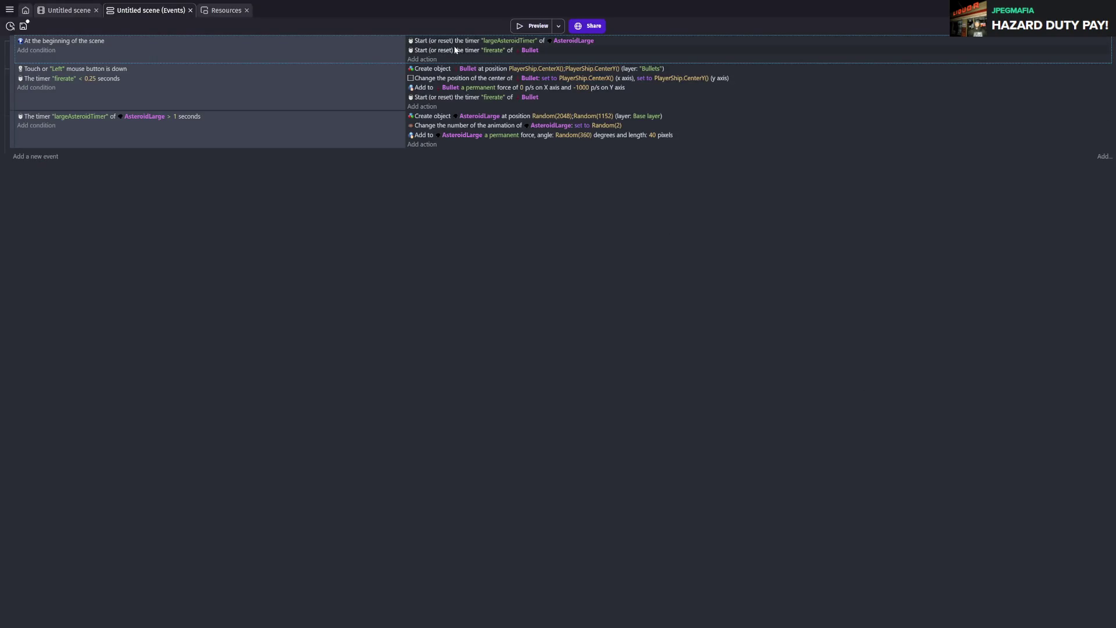
# - Move the firerate timer reset above the largeAsteroidTimer reset, save, and preview the game
pyautogui.moveTo(441, 51); pyautogui.dragTo(446, 40)
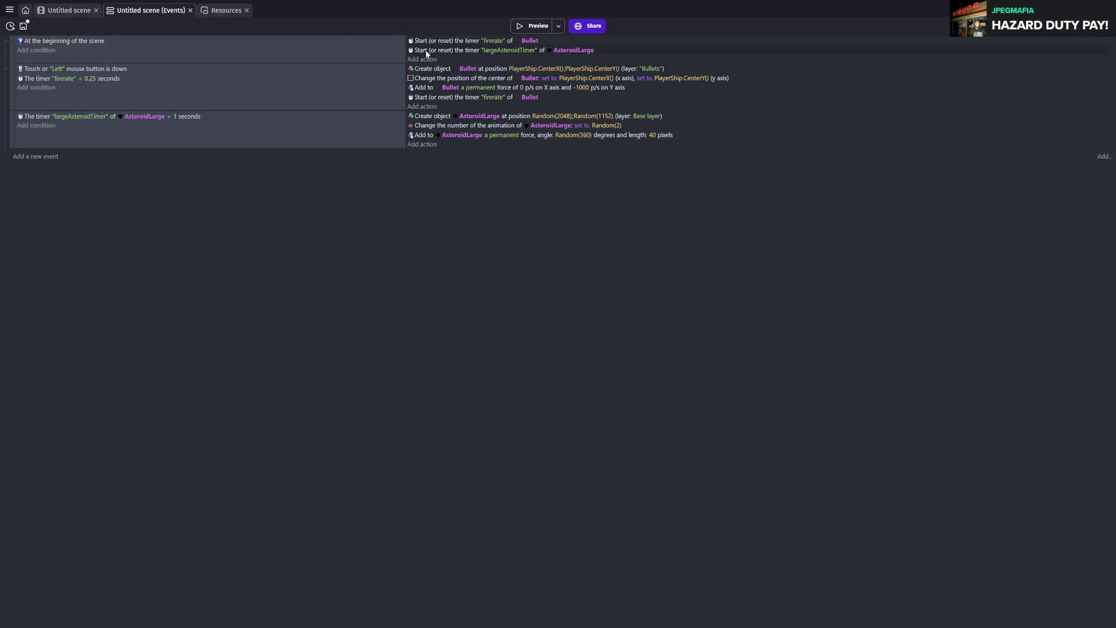
pyautogui.hotkey('ctrl', 's')
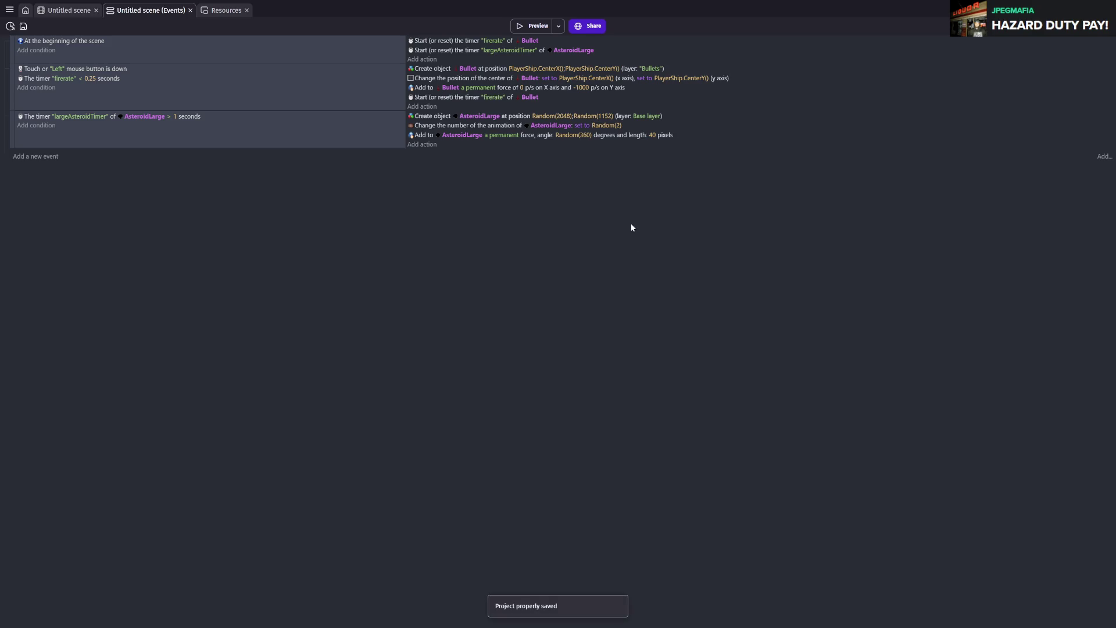
pyautogui.hotkey('ctrl', 's')
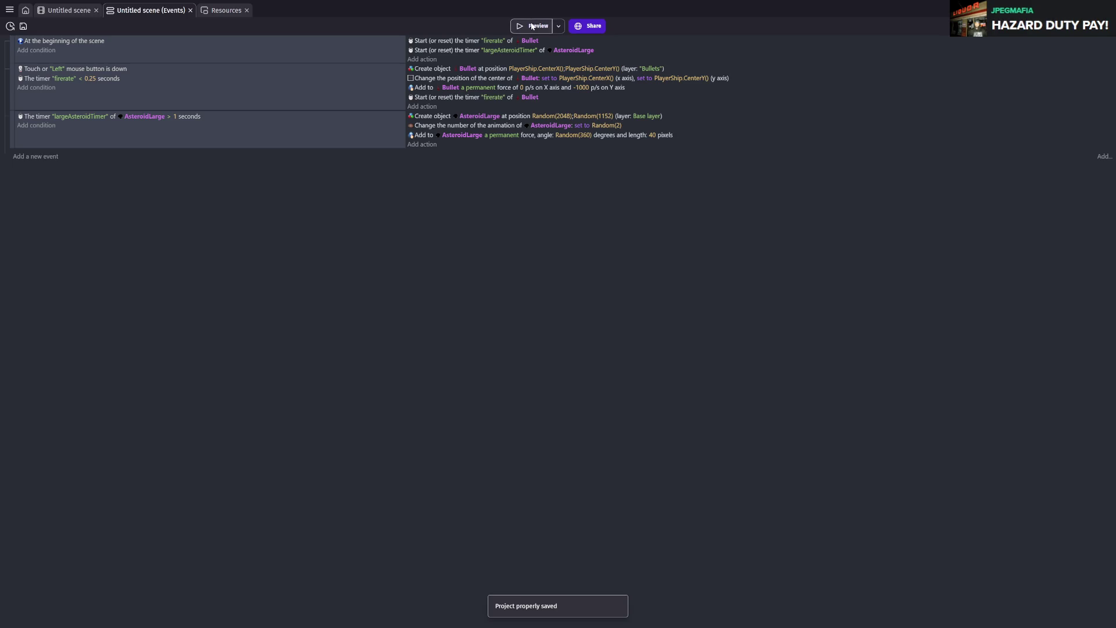
pyautogui.click(531, 26)
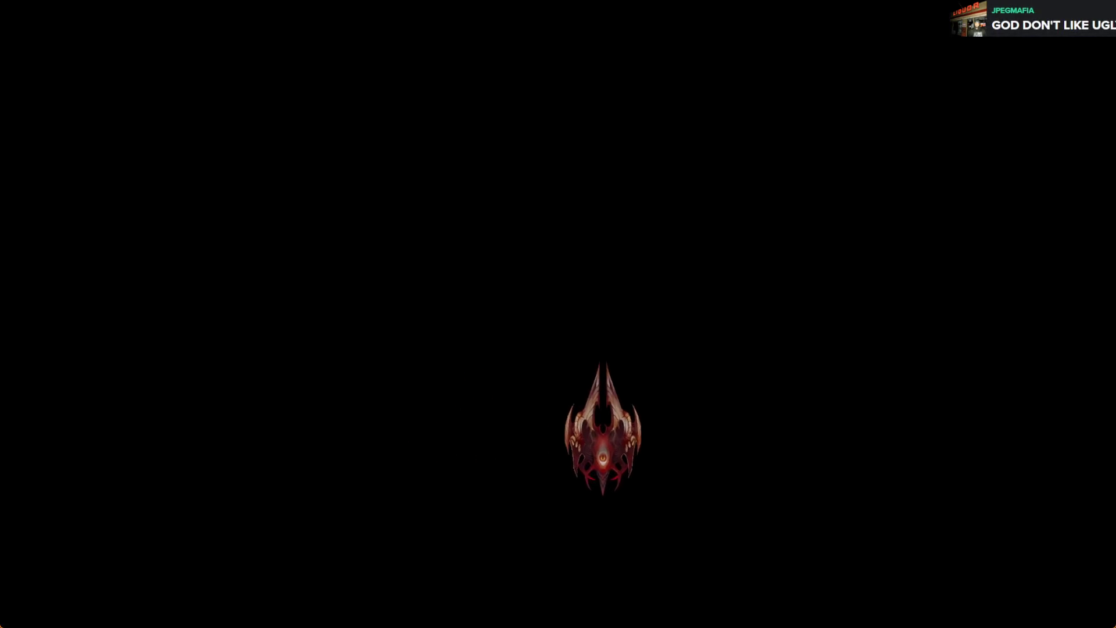
pyautogui.hotkey('alt', 'F4')
pyautogui.hotkey('ctrl', 's')
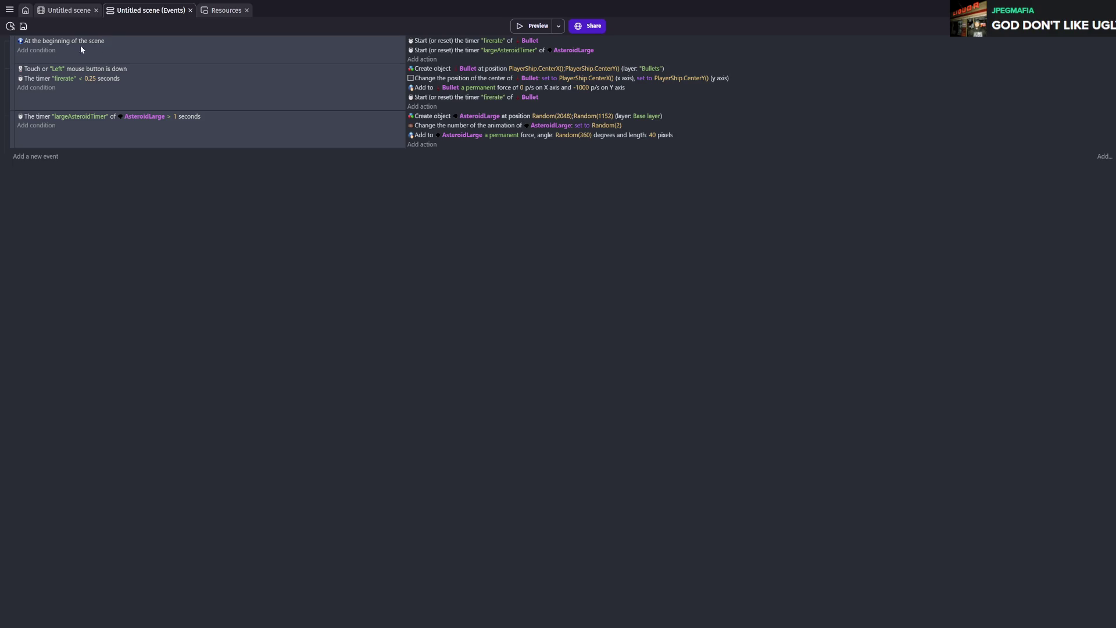
# - Try deleting the scene-start condition, test it in a preview, then restore it
pyautogui.click(147, 42)
pyautogui.press('Delete')
pyautogui.click(531, 25)
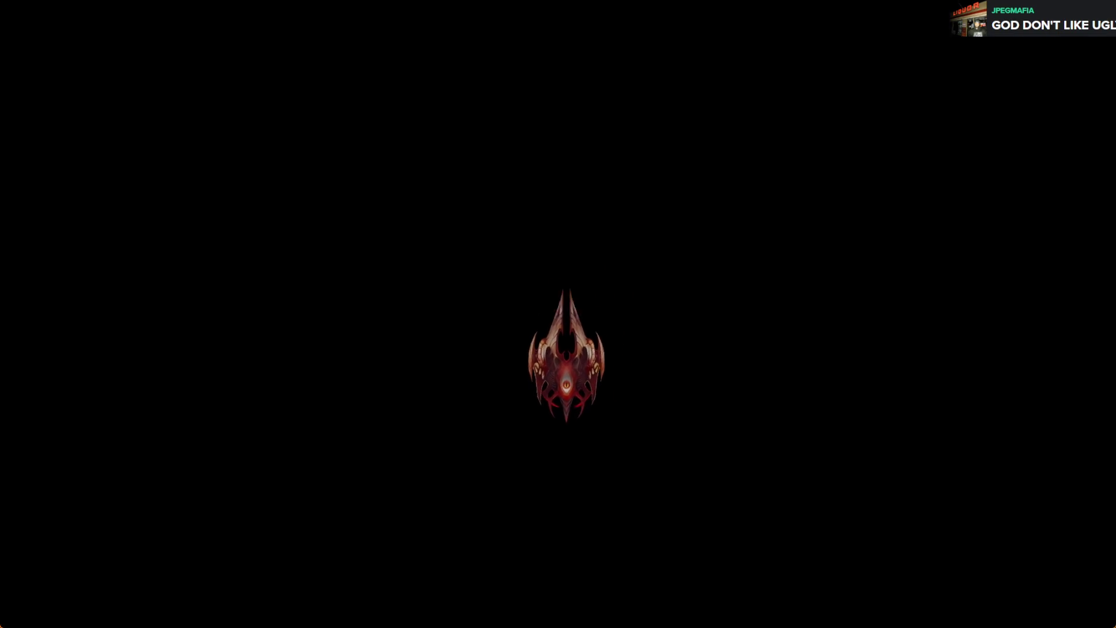
pyautogui.hotkey('alt', 'F4')
pyautogui.hotkey('ctrl', 'z')
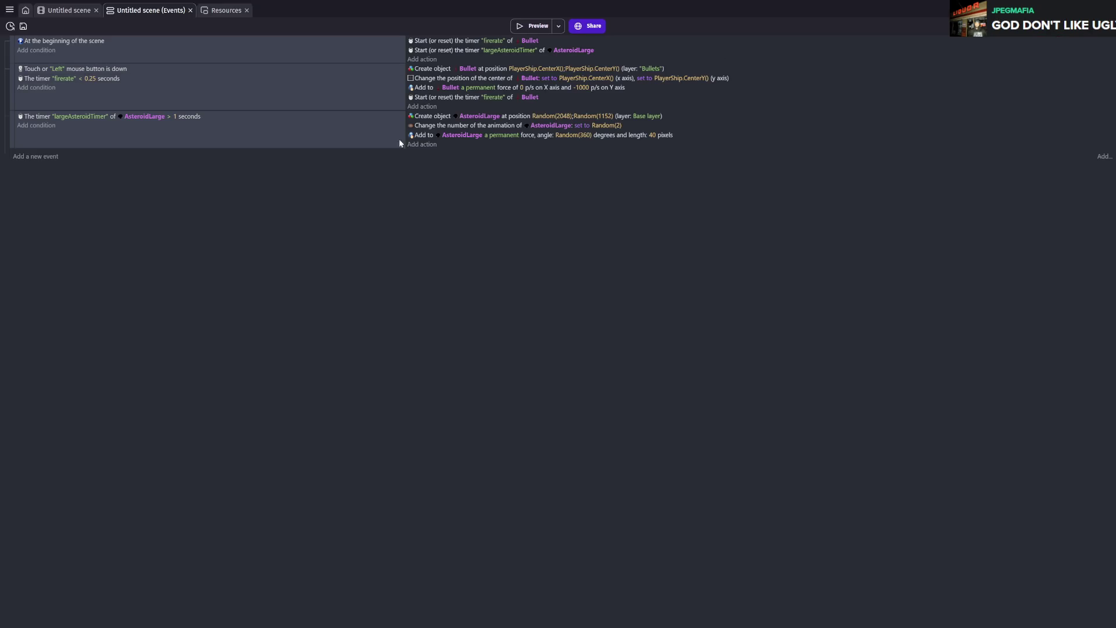
# - Remove the largeAsteroidTimer reset at scene start, keeping the firerate reset, and delete the largeAsteroidTimer condition
pyautogui.press('Delete')
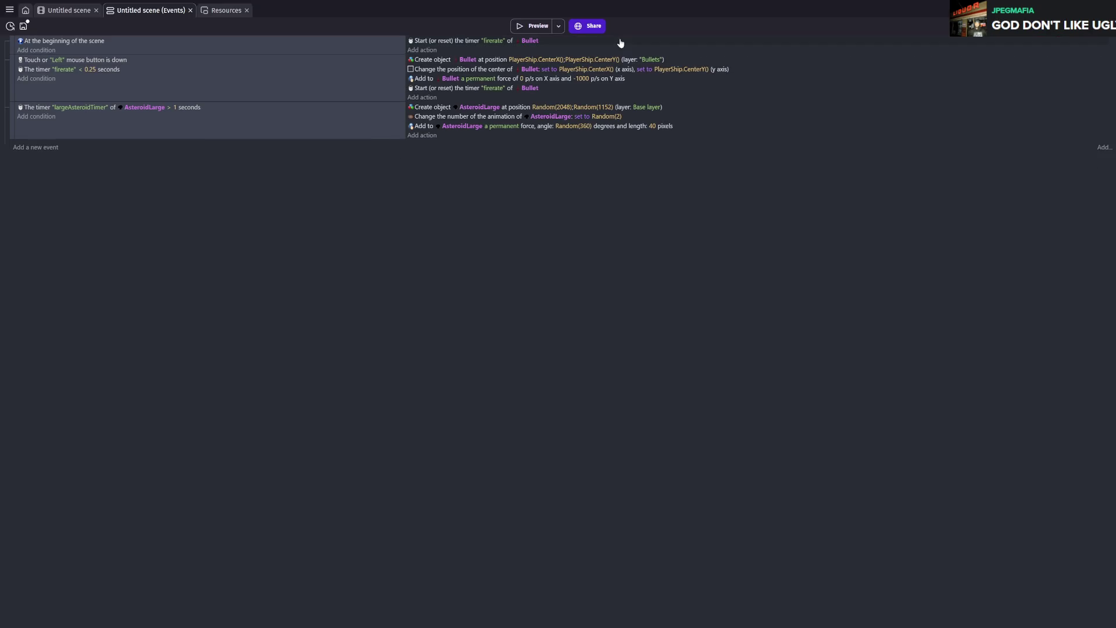
pyautogui.click(524, 28)
pyautogui.click(538, 26)
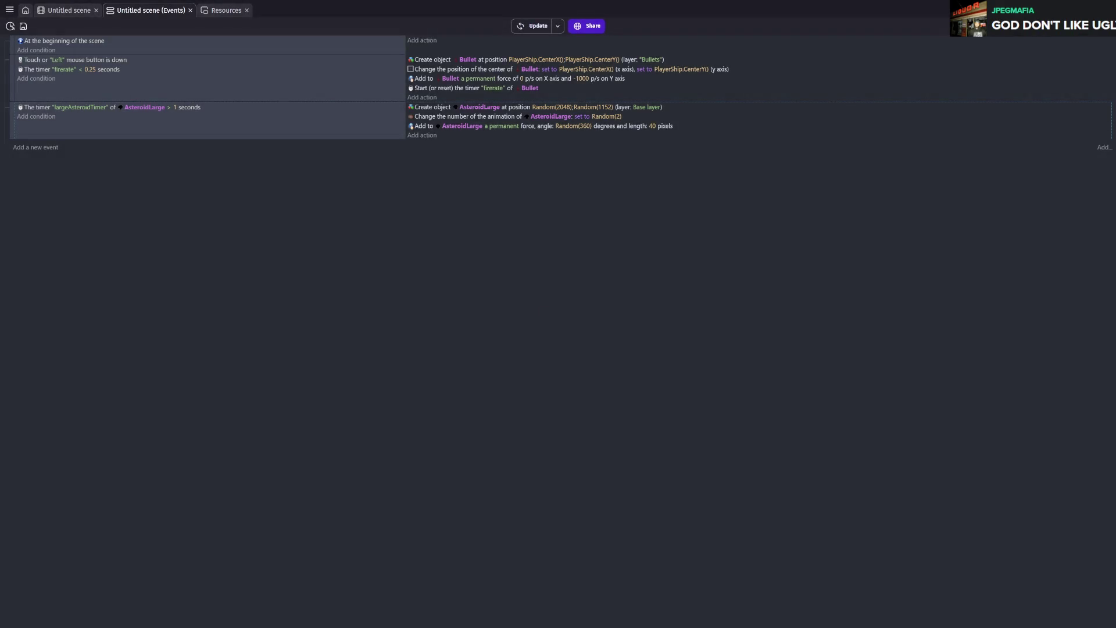
pyautogui.hotkey('alt', 'F4')
pyautogui.hotkey('ctrl', 'v')
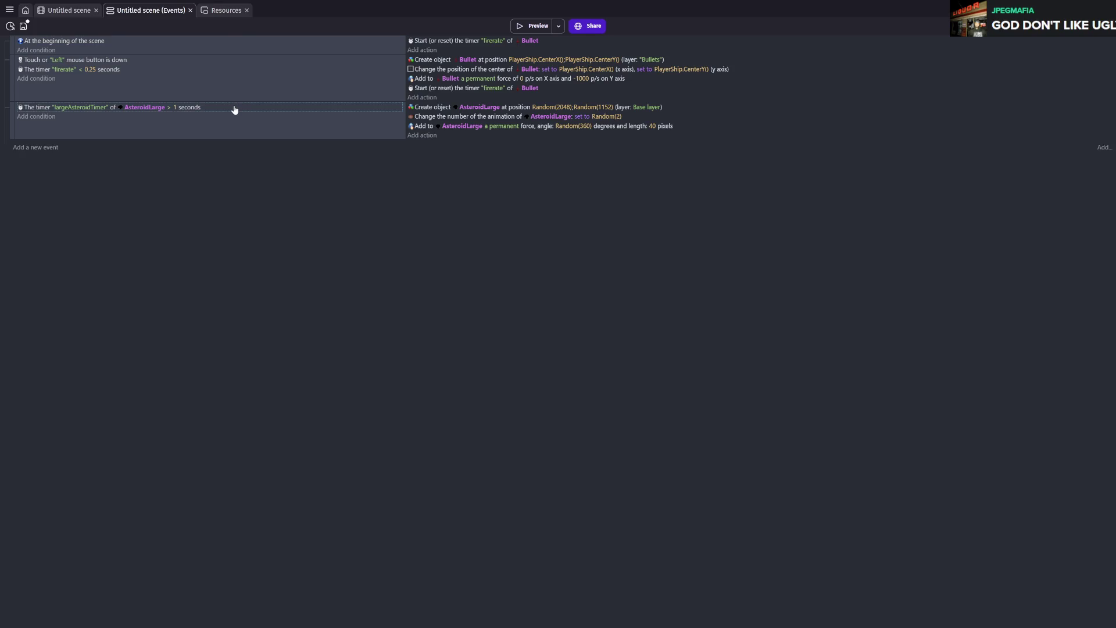
pyautogui.press('Delete')
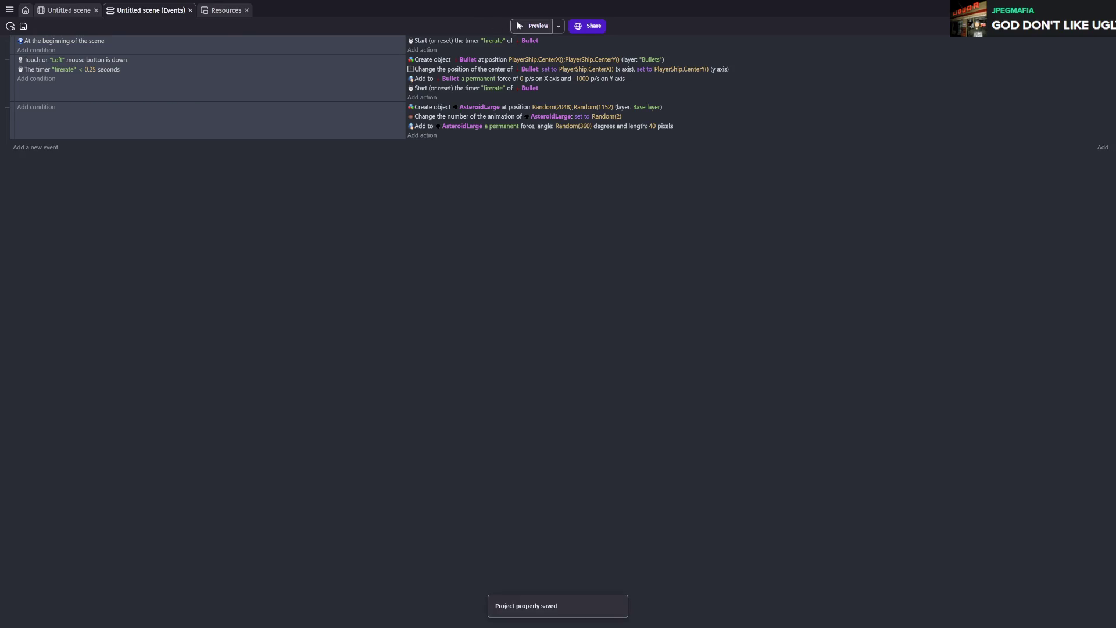
# - Delete the firerate timer reset from the scene-start event, test in a preview, and save
pyautogui.click(534, 25)
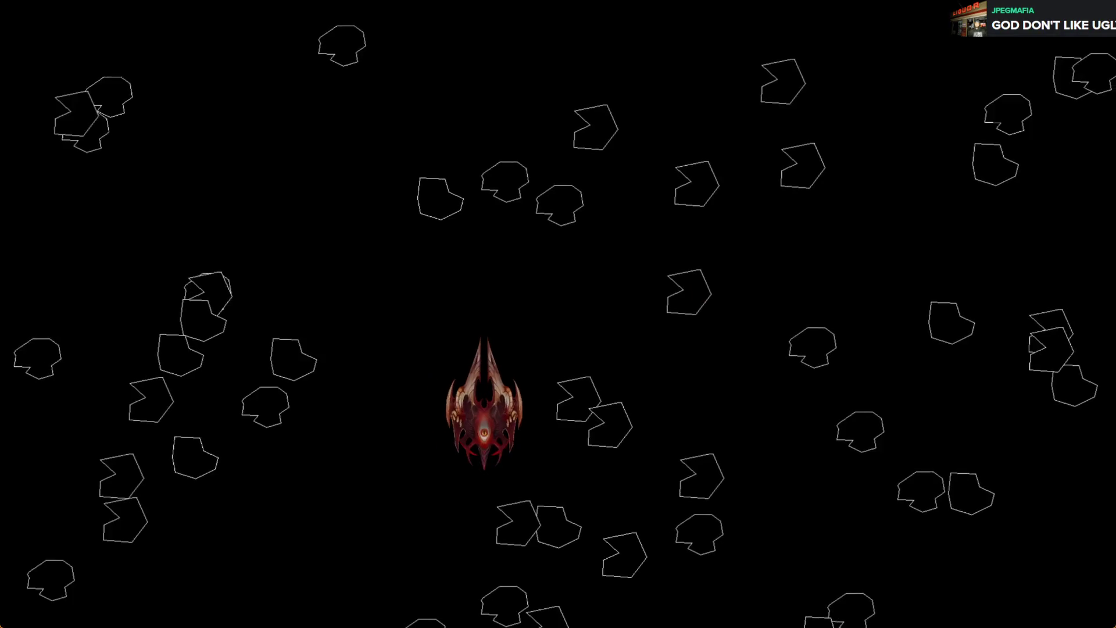
pyautogui.hotkey('alt', 'F4')
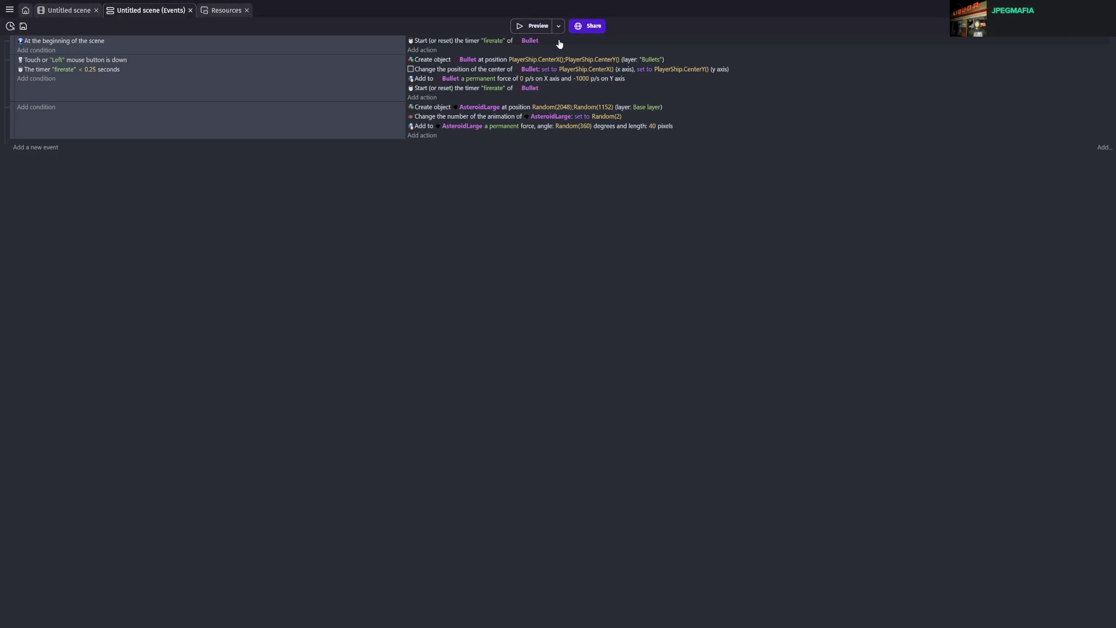
pyautogui.press('Delete')
pyautogui.press('F5')
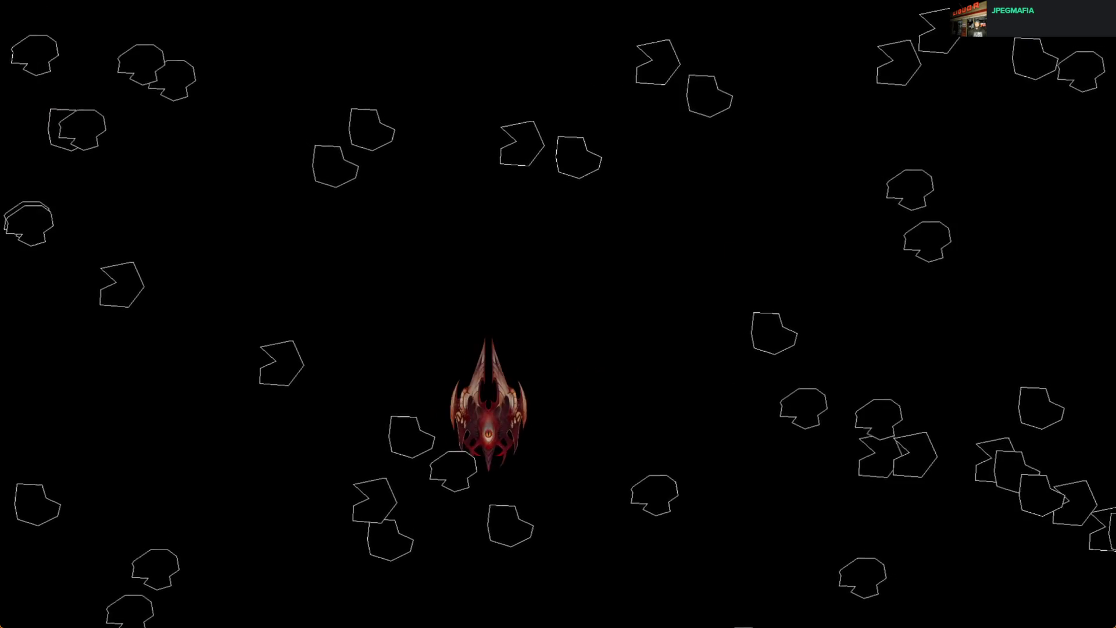
pyautogui.hotkey('alt', 'F4')
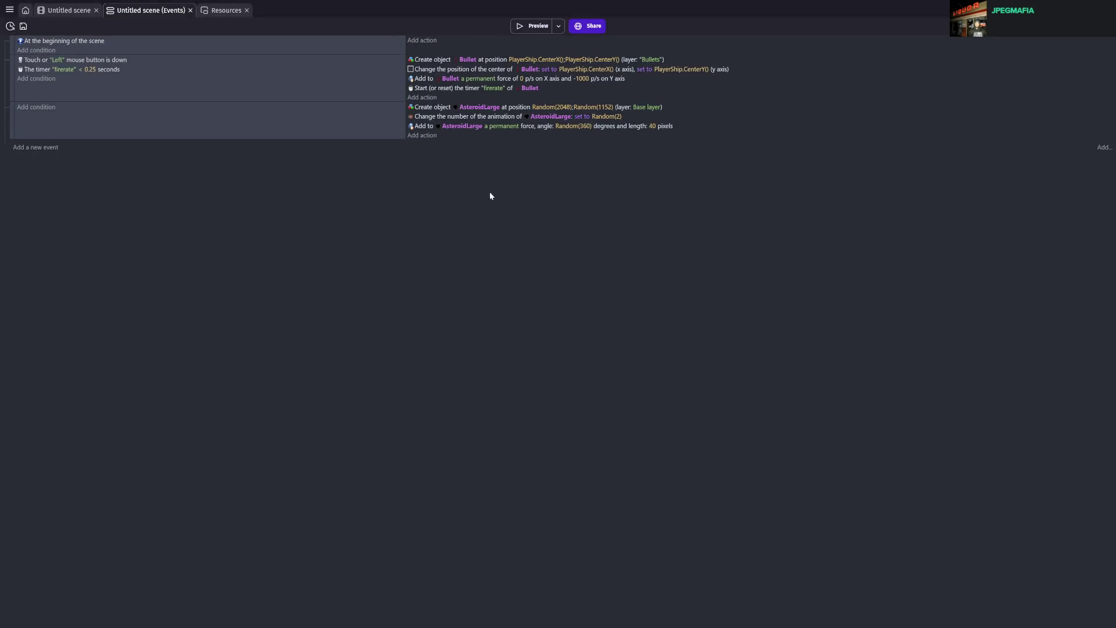
pyautogui.hotkey('ctrl', 's')
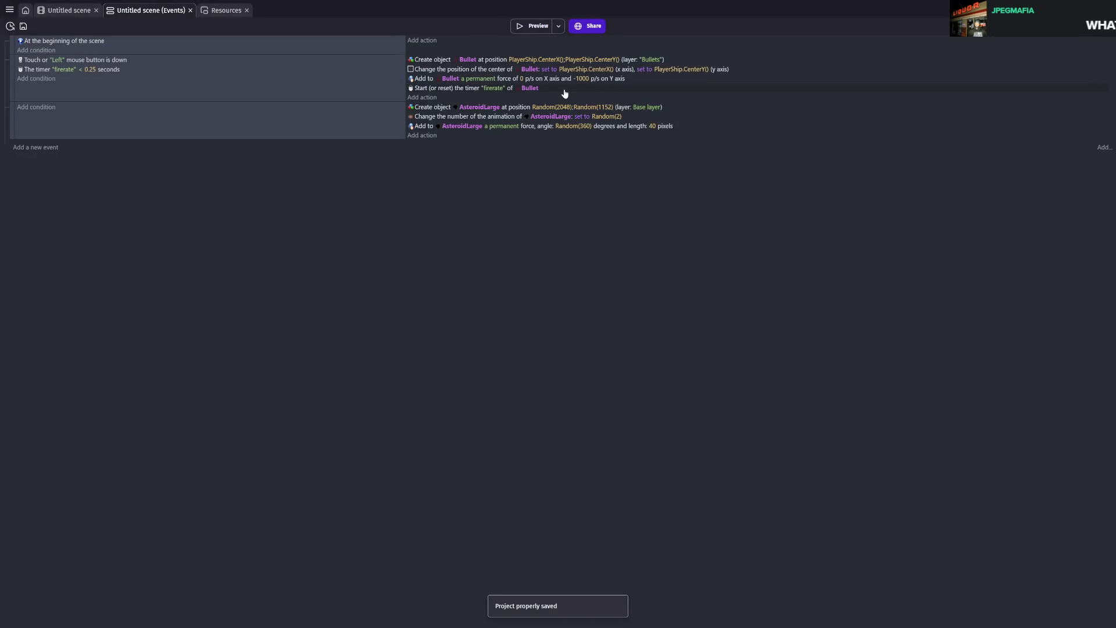
# - Delete the firerate timer reset from the shooting event and test it in a preview
pyautogui.click(564, 88)
pyautogui.press('Delete')
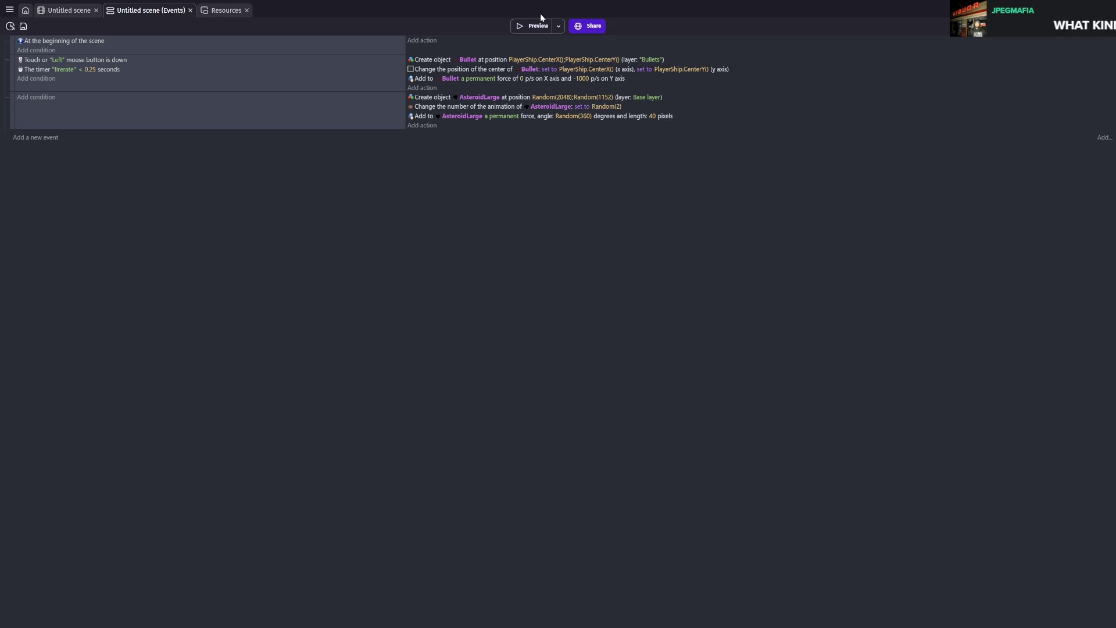
pyautogui.click(537, 25)
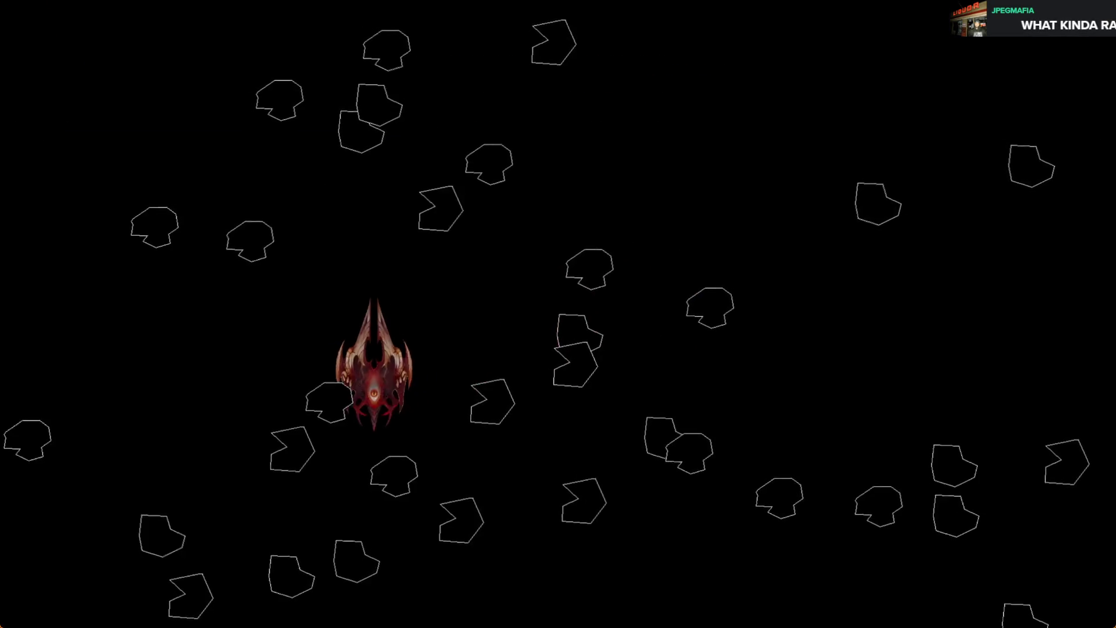
pyautogui.hotkey('alt', 'F4')
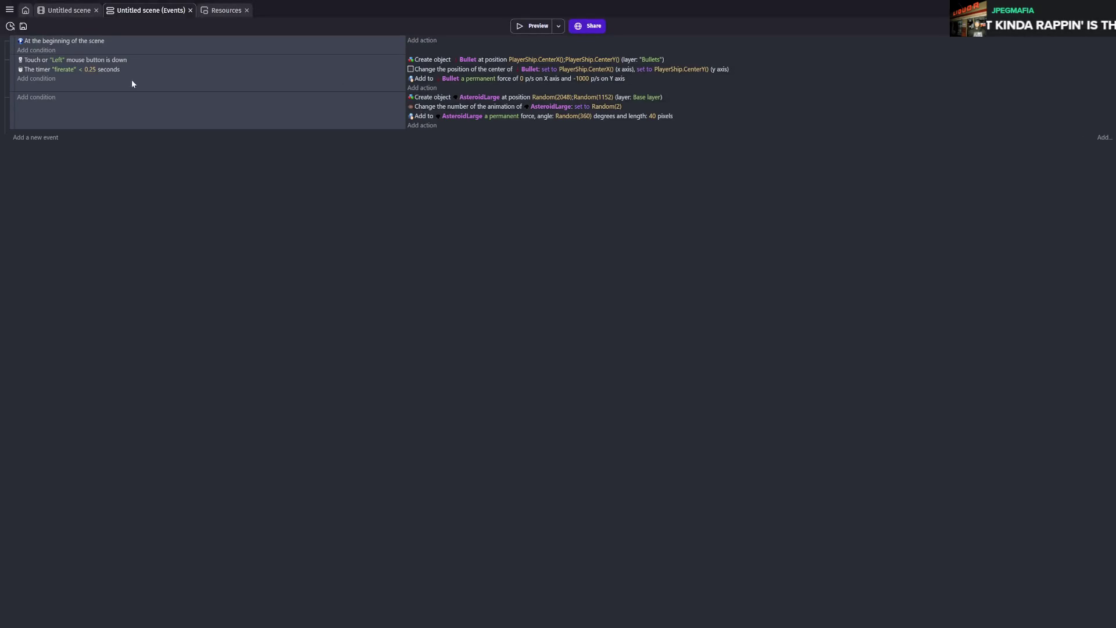
# - Delete the 'firerate < 0.25 seconds' condition from the shooting event, test it, and save
pyautogui.click(161, 69)
pyautogui.press('Delete')
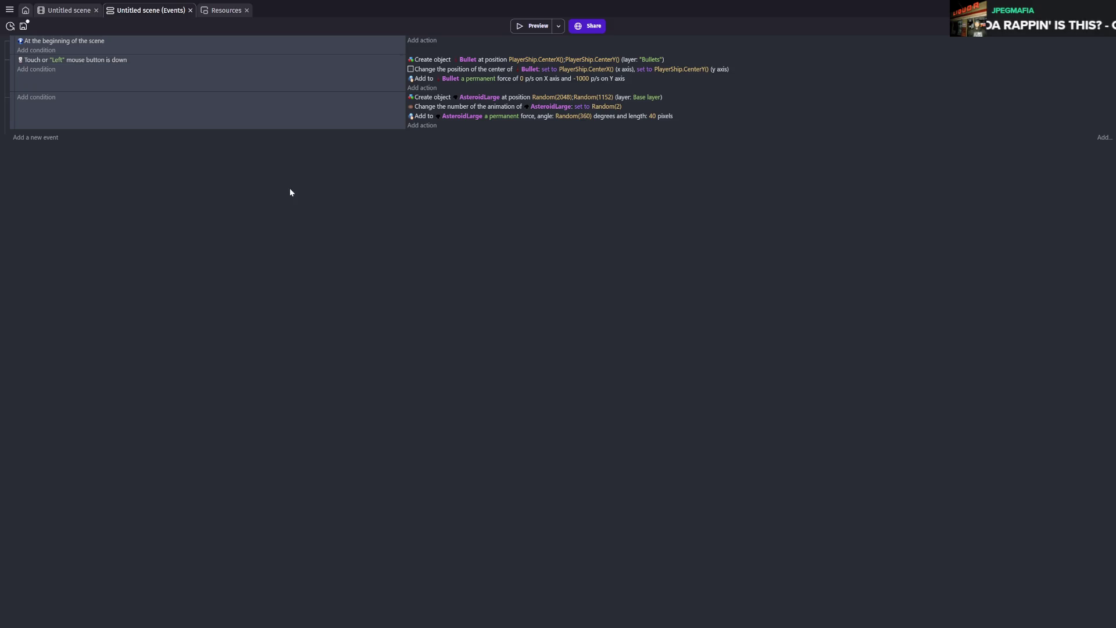
pyautogui.click(531, 26)
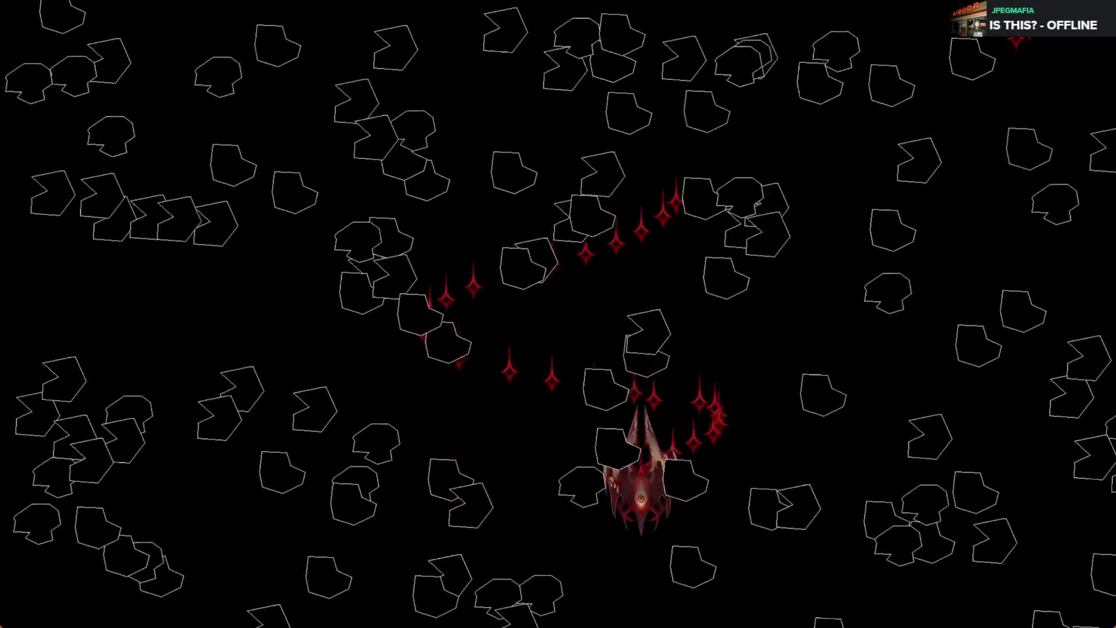
pyautogui.hotkey('alt', 'F4')
pyautogui.hotkey('ctrl', 's')
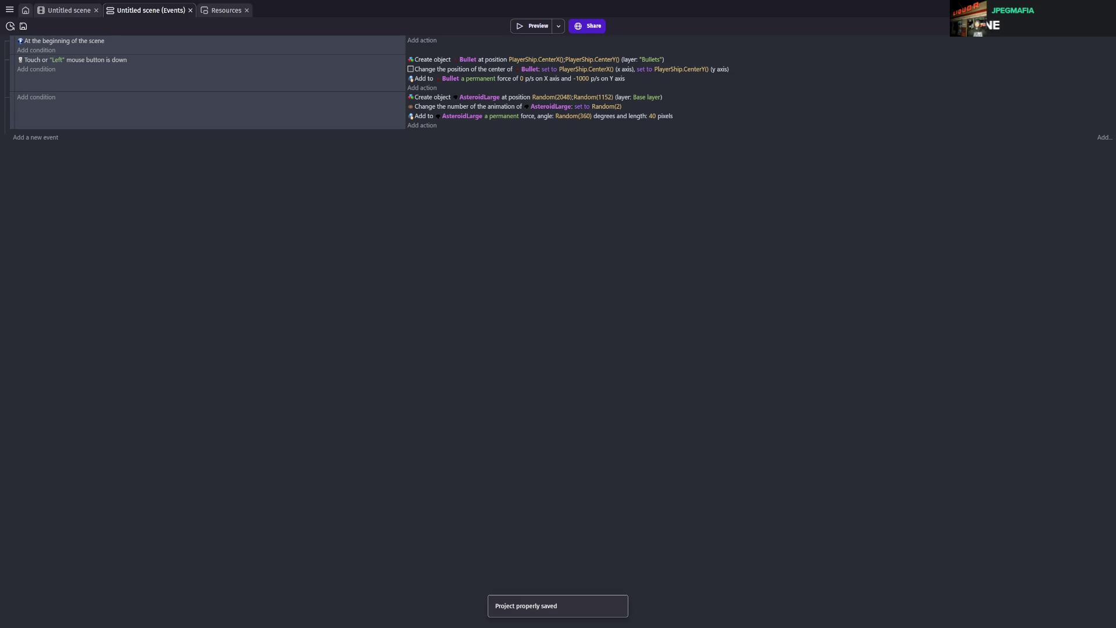
pyautogui.hotkey('ctrl', 's')
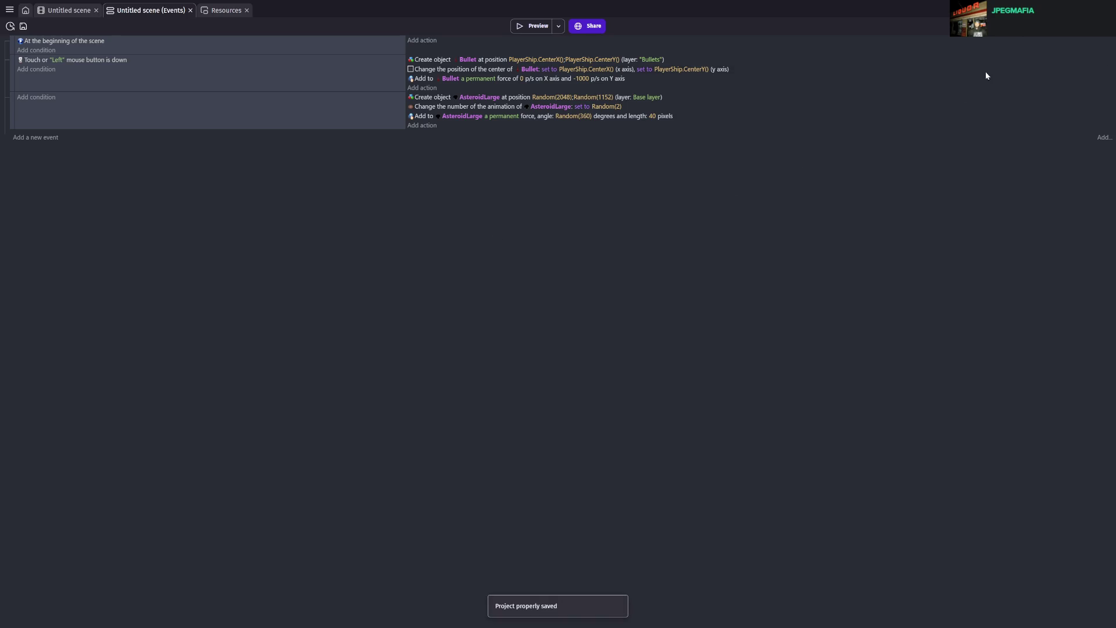